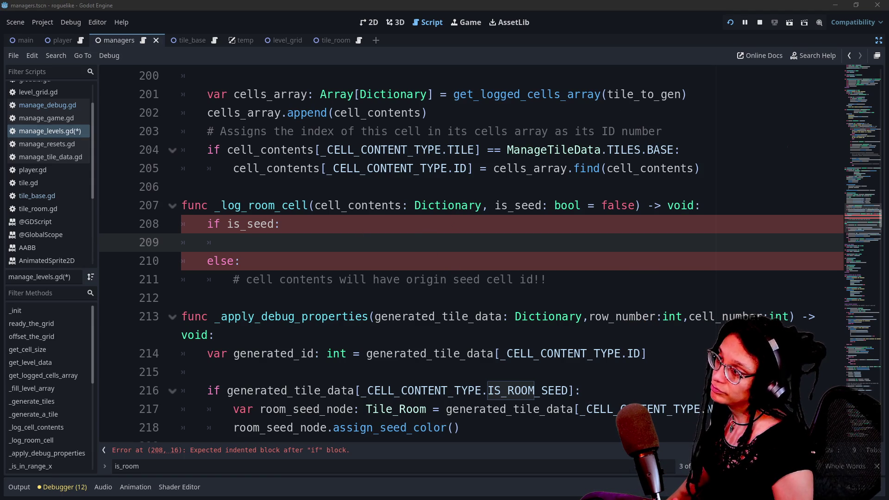
Step: Erase the unfinished variable text started inside the if branch
{"action": "mouse_move", "coordinate": [481, 210]}
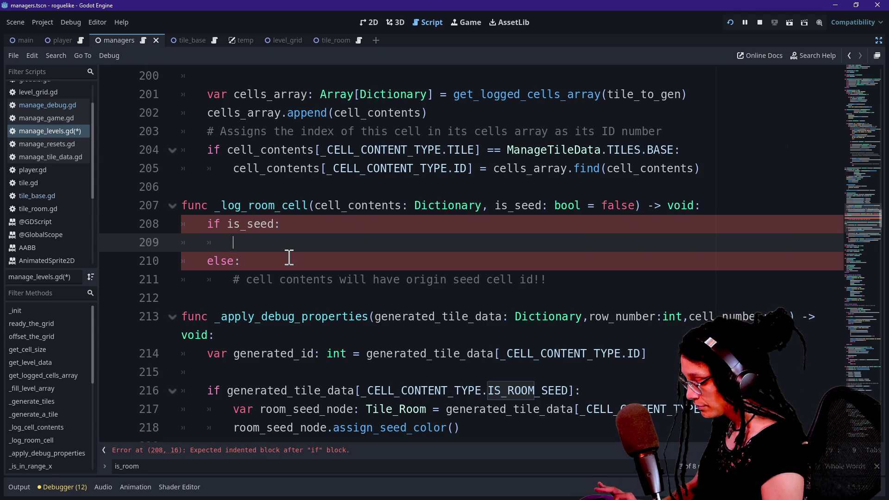
{"action": "type", "text": "roo"}
{"action": "key", "text": "BackSpace"}
{"action": "key", "text": "BackSpace"}
{"action": "key", "text": "BackSpace"}
{"action": "type", "text": "var"}
{"action": "key", "text": "BackSpace"}
{"action": "key", "text": "BackSpace"}
{"action": "key", "text": "BackSpace"}
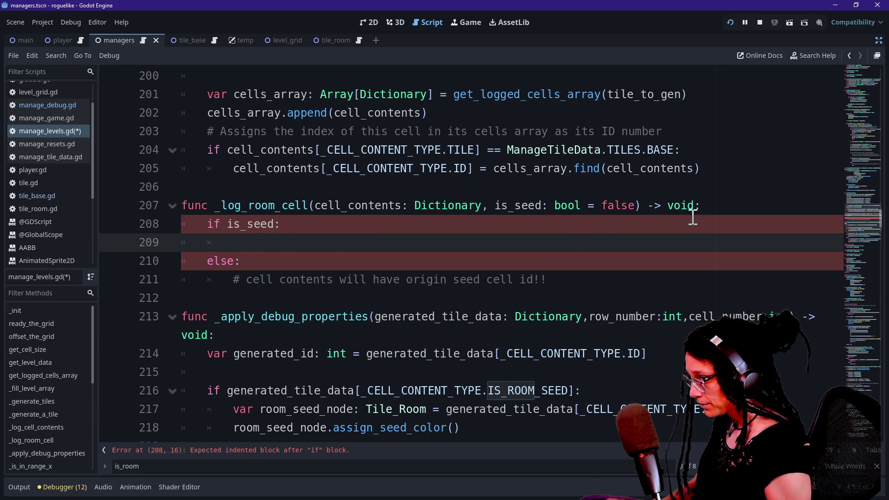
Step: Add a first line in _log_room_cell declaring var room_dictionary: Dictionary =
{"action": "left_click", "coordinate": [703, 207]}
{"action": "key", "text": "Return"}
{"action": "type", "text": "var room_fid"}
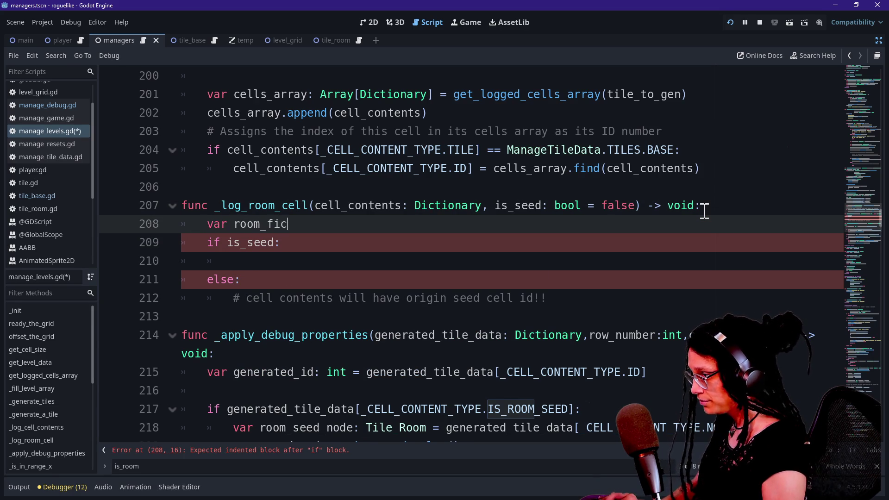
{"action": "key", "text": "BackSpace"}
{"action": "key", "text": "BackSpace"}
{"action": "key", "text": "BackSpace"}
{"action": "type", "text": "dictionar"}
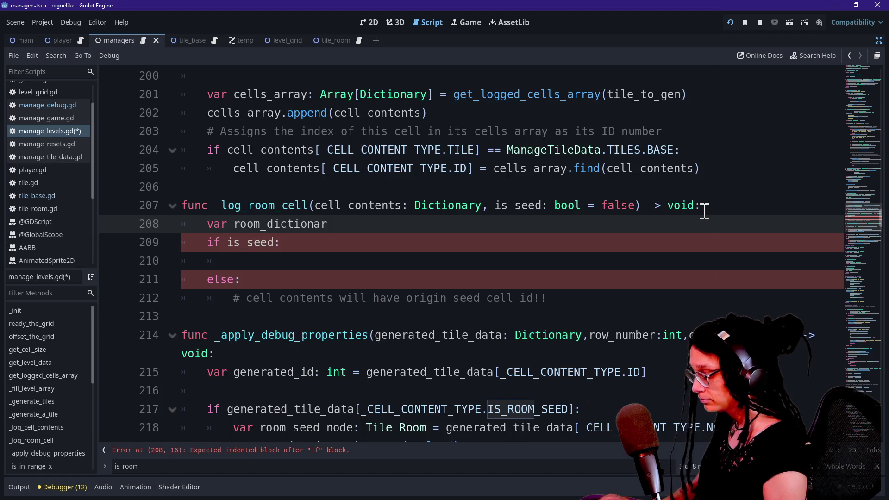
{"action": "type", "text": "y"}
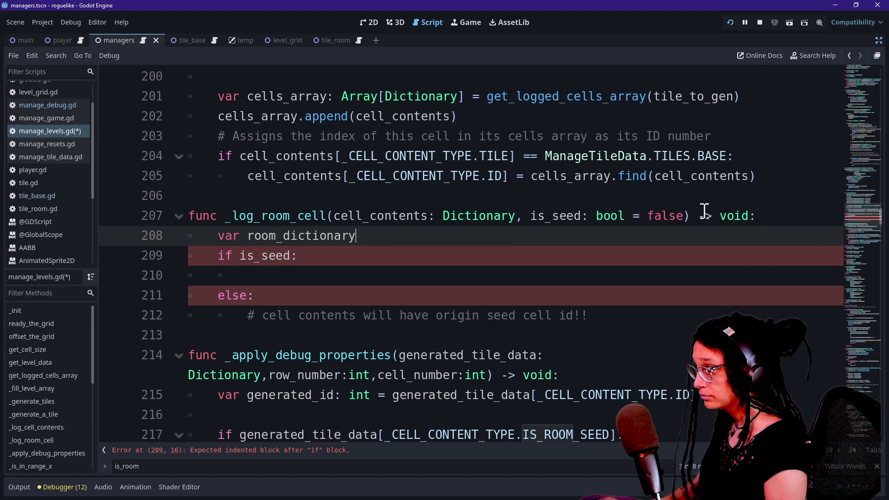
{"action": "type", "text": ": Dictionary ="}
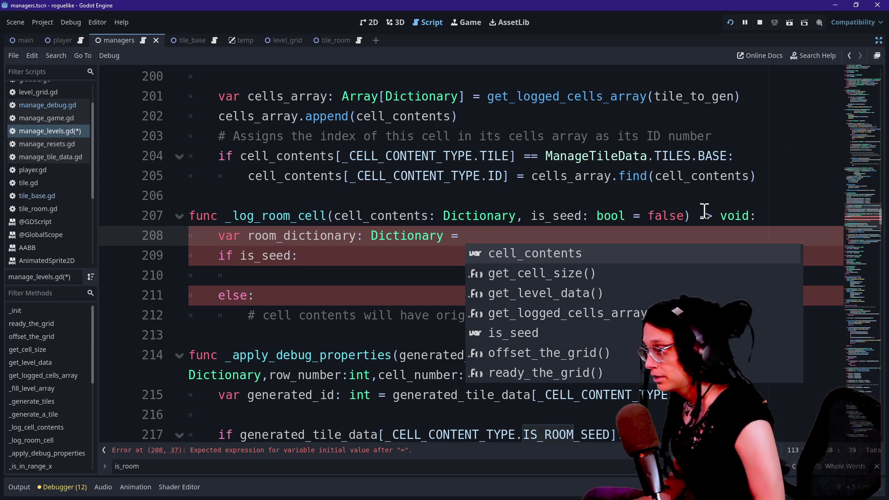
{"action": "key", "text": "Left"}
{"action": "key", "text": "Left"}
{"action": "key", "text": "Left"}
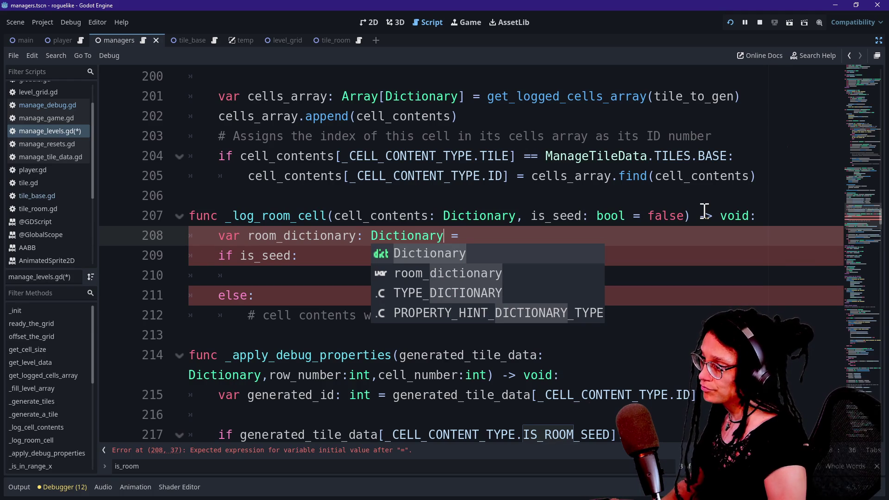
{"action": "type", "text": "["}
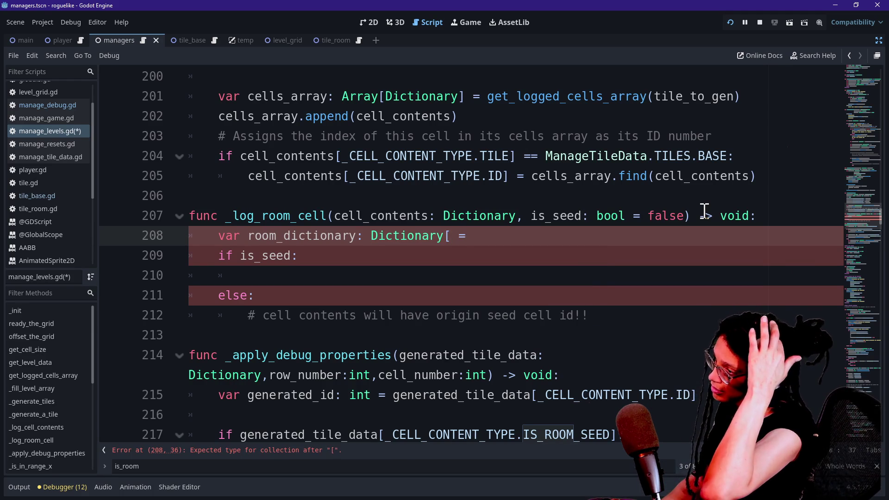
{"action": "key", "text": "BackSpace"}
{"action": "key", "text": "End"}
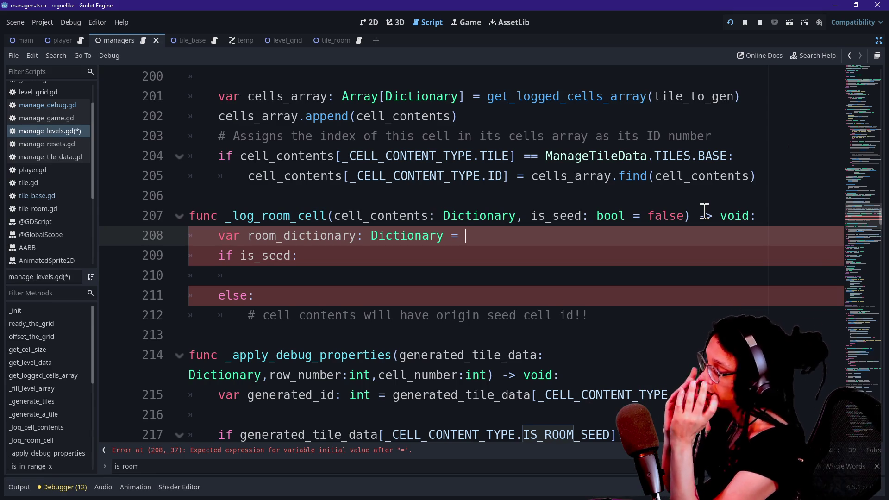
Step: Assign it _ROOM_CELL_CONTENT_DATA.duplicate(true) using autocomplete suggestions
{"action": "type", "text": "_C"}
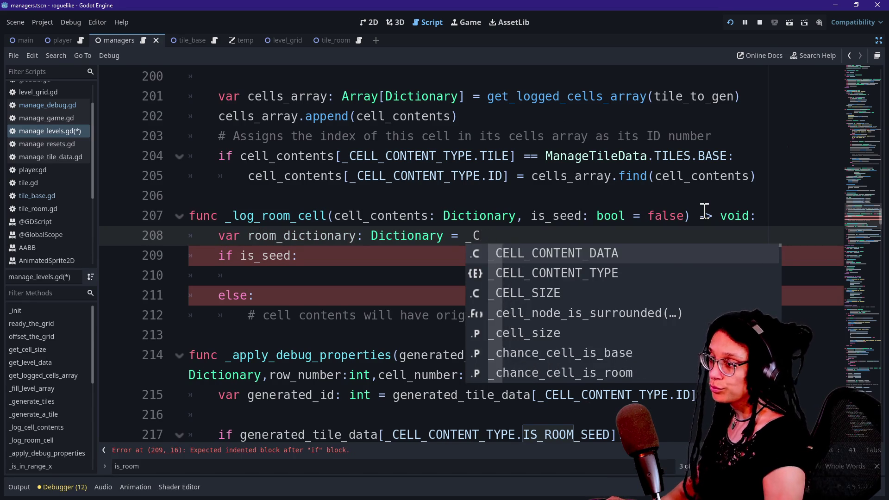
{"action": "key", "text": "BackSpace"}
{"action": "type", "text": "ROOMC"}
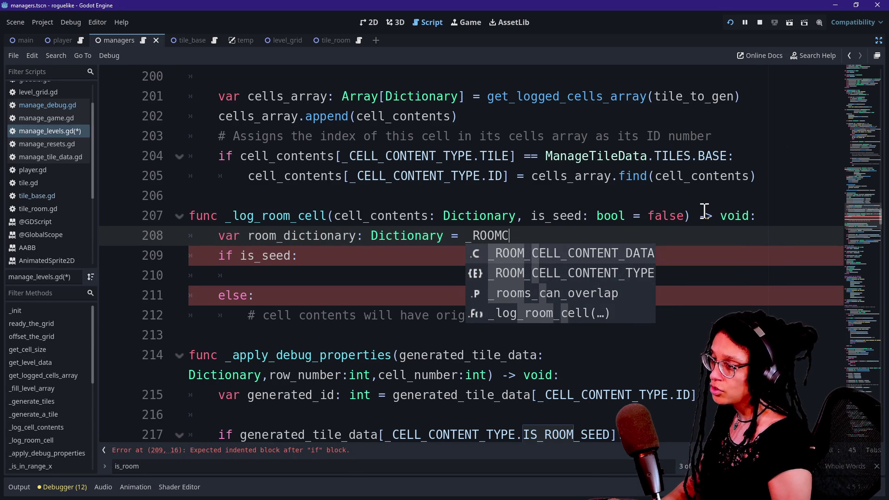
{"action": "key", "text": "Return"}
{"action": "type", "text": "."}
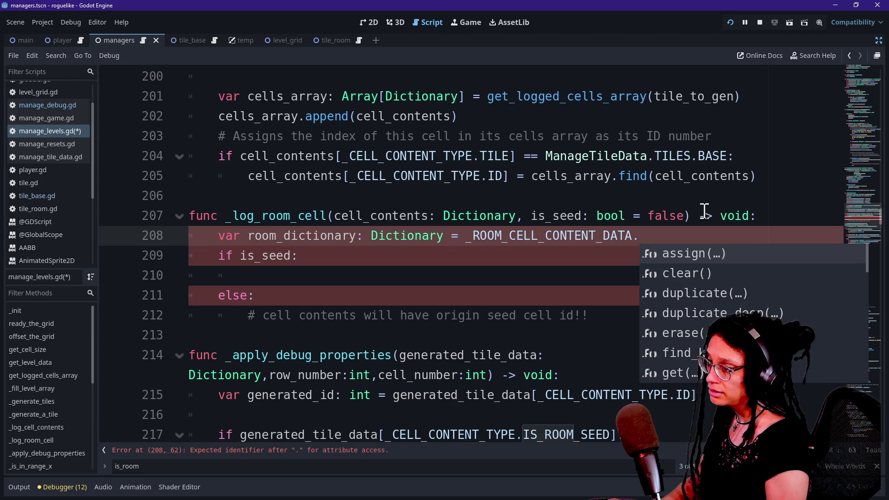
{"action": "type", "text": "d"}
{"action": "key", "text": "Return"}
{"action": "type", "text": "true)"}
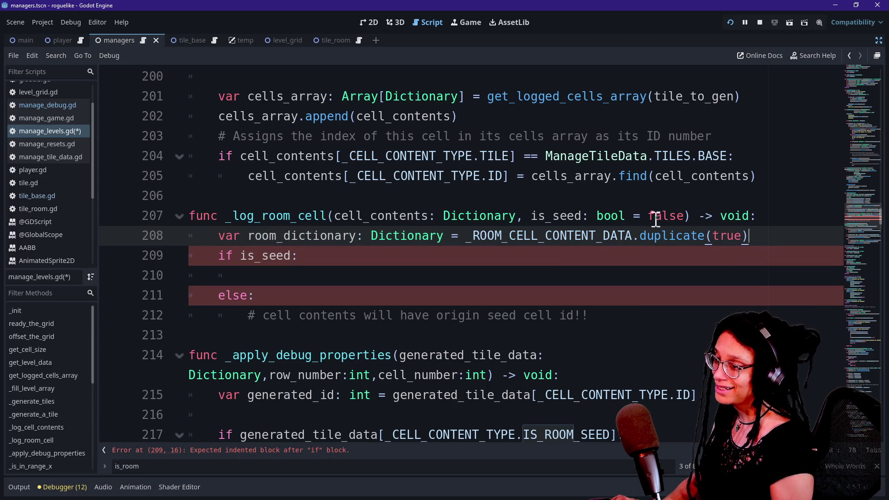
Step: Review the new room_dictionary declaration by highlighting its parts
{"action": "left_click_drag", "start_coordinate": [661, 236], "coordinate": [698, 252]}
{"action": "left_click", "coordinate": [708, 252]}
{"action": "left_click_drag", "start_coordinate": [211, 236], "coordinate": [440, 235]}
{"action": "left_click", "coordinate": [440, 235]}
{"action": "left_click_drag", "start_coordinate": [218, 235], "coordinate": [456, 235]}
{"action": "left_click", "coordinate": [458, 235]}
{"action": "left_click_drag", "start_coordinate": [256, 230], "coordinate": [532, 240]}
{"action": "left_click", "coordinate": [561, 234]}
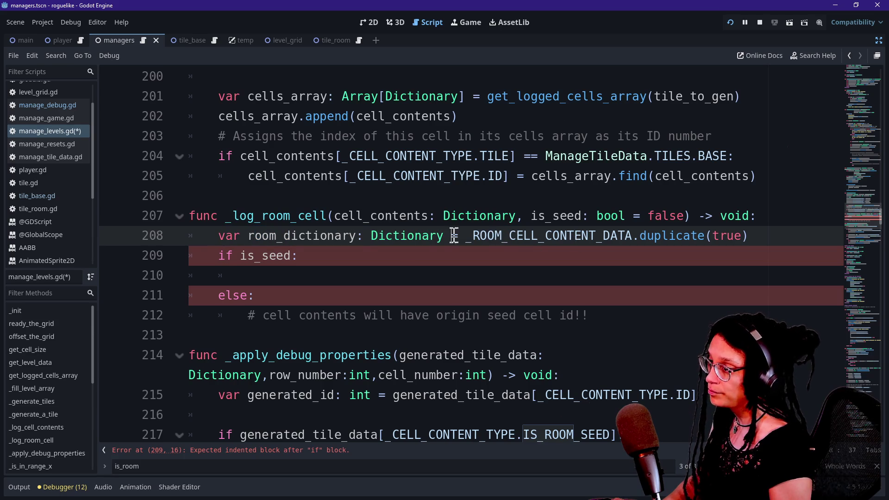
{"action": "left_click_drag", "start_coordinate": [451, 235], "coordinate": [765, 257]}
{"action": "left_click", "coordinate": [765, 257]}
{"action": "left_click_drag", "start_coordinate": [331, 253], "coordinate": [347, 217]}
{"action": "left_click", "coordinate": [478, 252]}
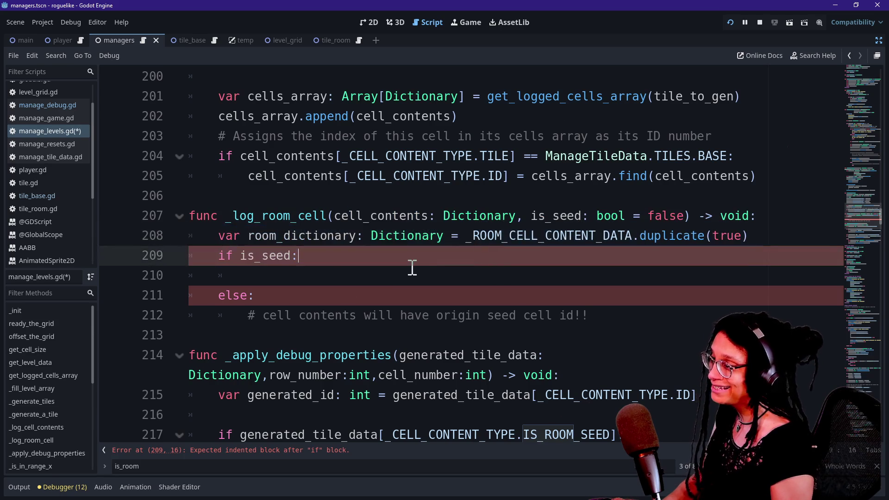
Step: Write _room_data.append(room_dictionary) under if is_seed, with an empty line after it
{"action": "left_click", "coordinate": [329, 268]}
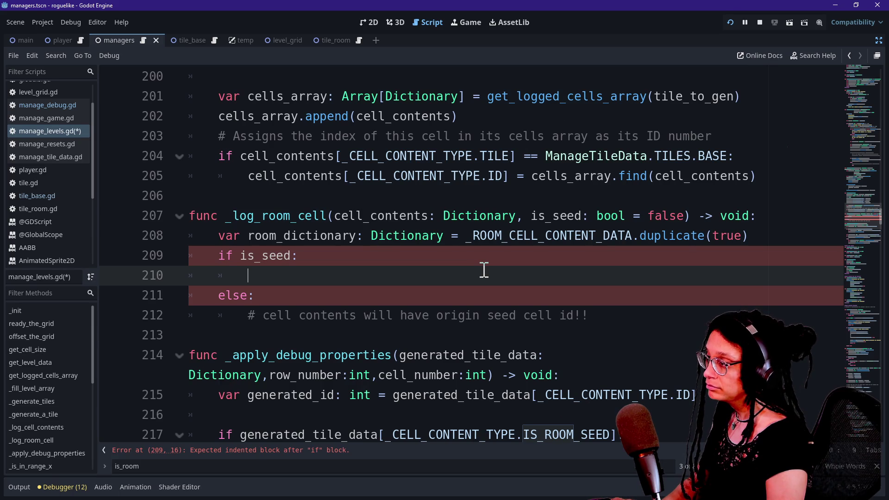
{"action": "type", "text": "_"}
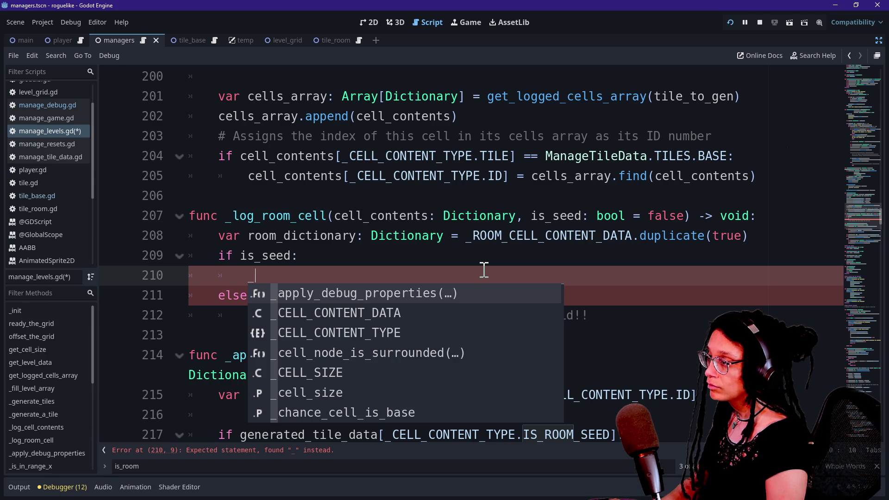
{"action": "type", "text": "room_data"}
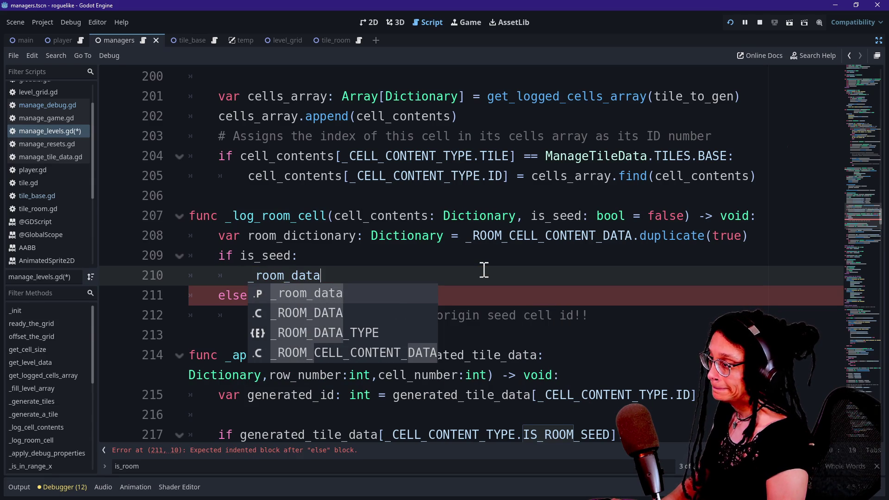
{"action": "type", "text": ".append"}
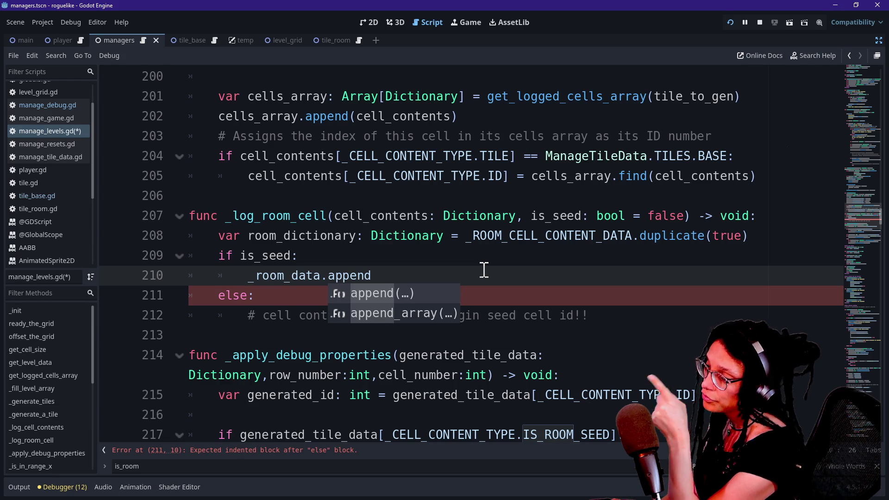
{"action": "mouse_move", "coordinate": [307, 280]}
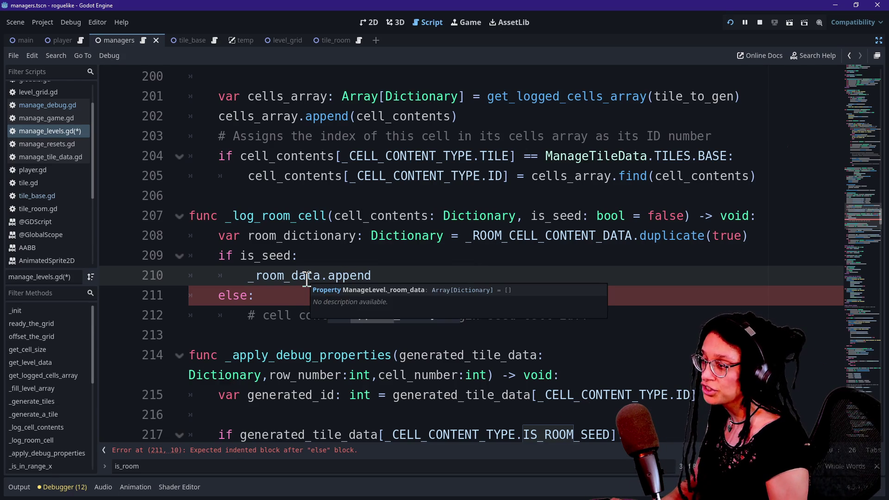
{"action": "left_click", "coordinate": [515, 284]}
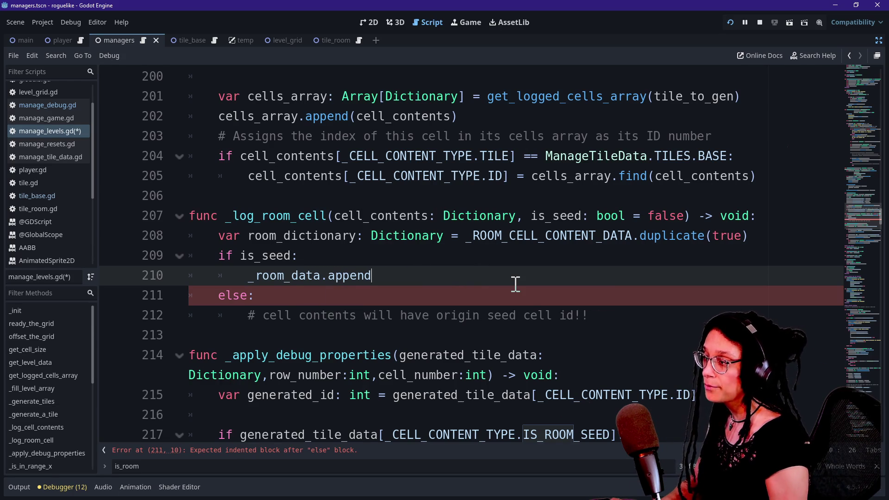
{"action": "type", "text": "(room"}
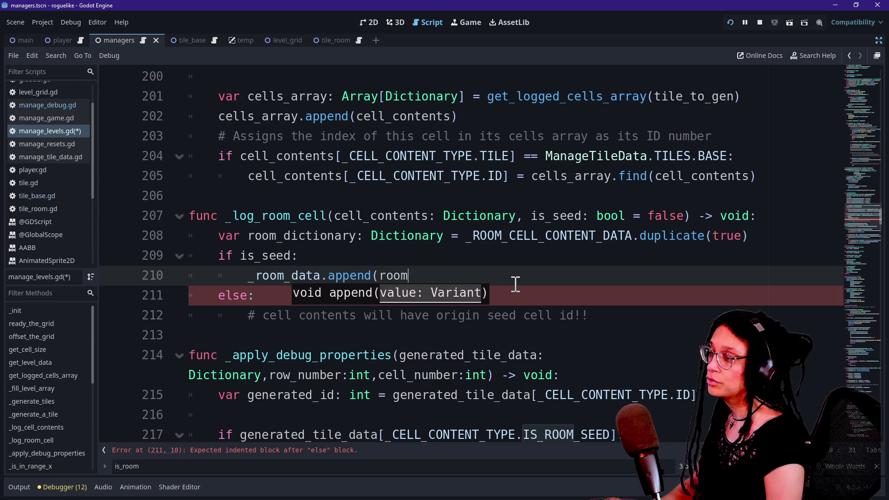
{"action": "type", "text": "_dictionary)"}
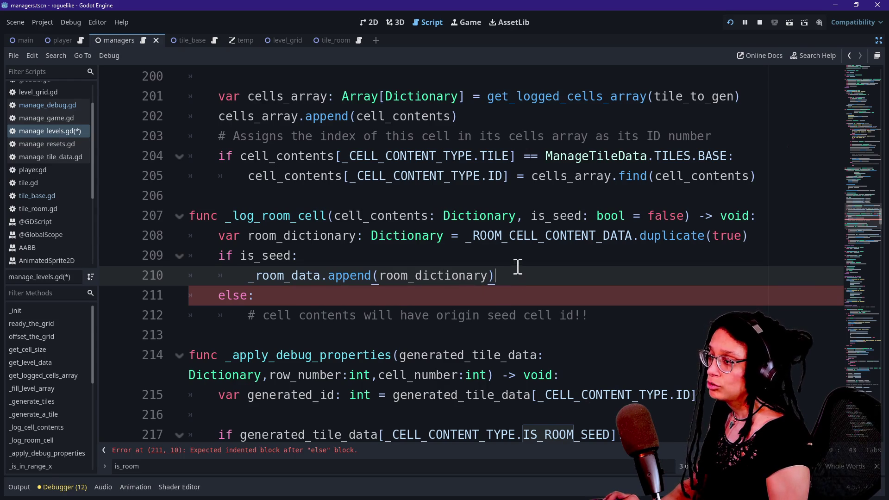
{"action": "left_click", "coordinate": [517, 265], "text": "shift"}
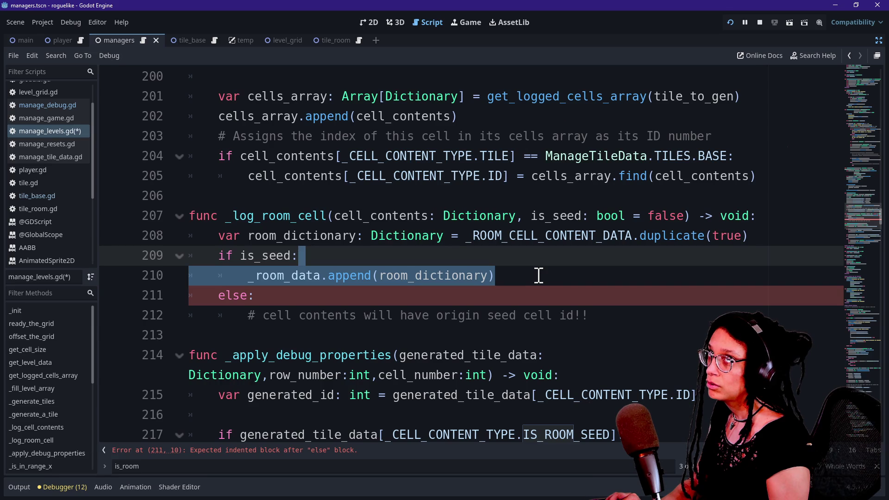
{"action": "left_click", "coordinate": [536, 275]}
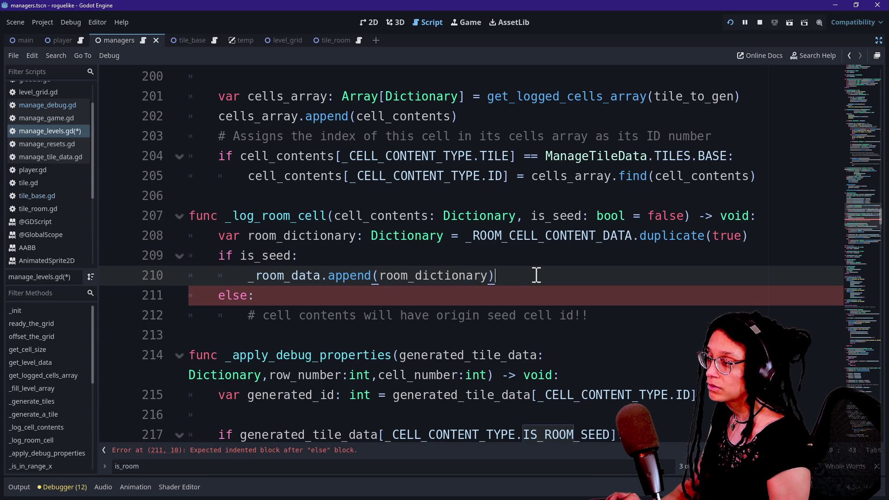
{"action": "key", "text": "Return"}
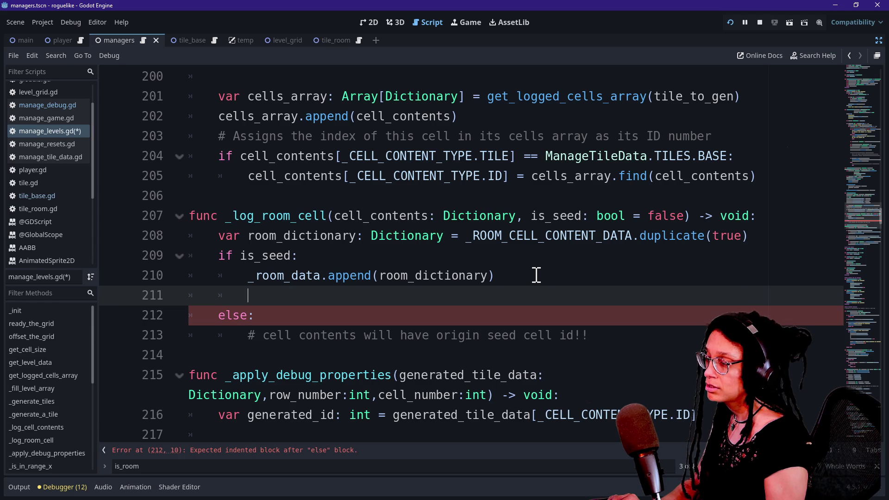
{"action": "left_click", "coordinate": [535, 263]}
Step: Insert room_dictionary[_ROOM_CELL_CONTENT_TYPE.ROOM_CELLS] = cell_contents above the _room_data append
{"action": "key", "text": "Return"}
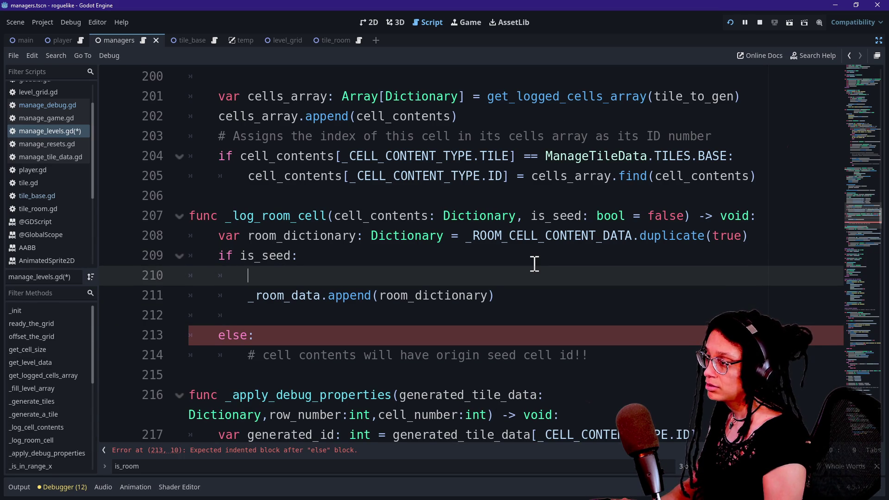
{"action": "type", "text": "room_"}
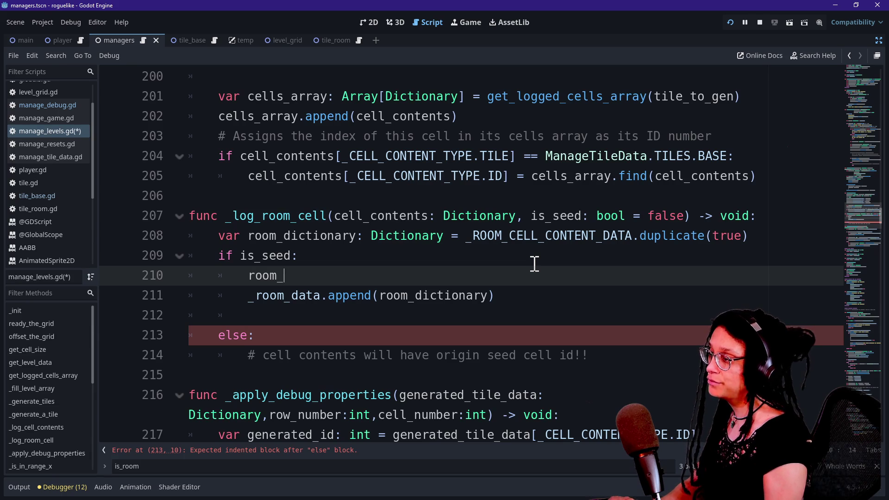
{"action": "type", "text": "dictionary."}
{"action": "key", "text": "BackSpace"}
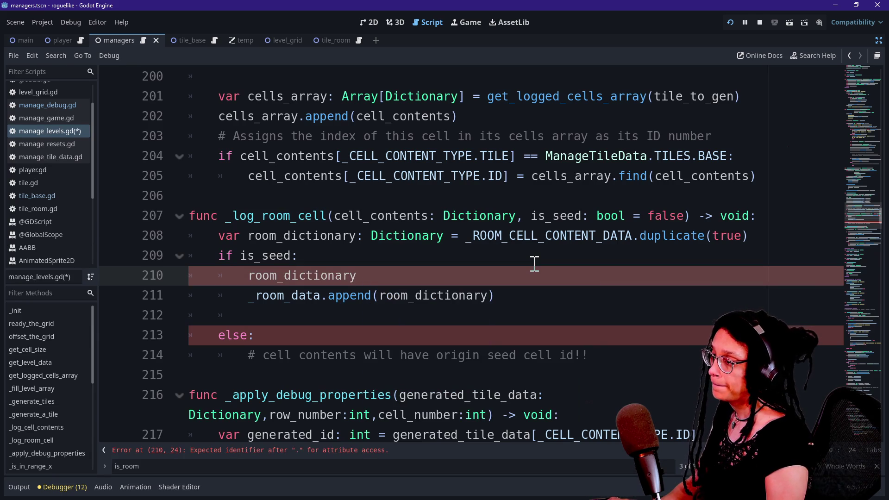
{"action": "type", "text": "[_C"}
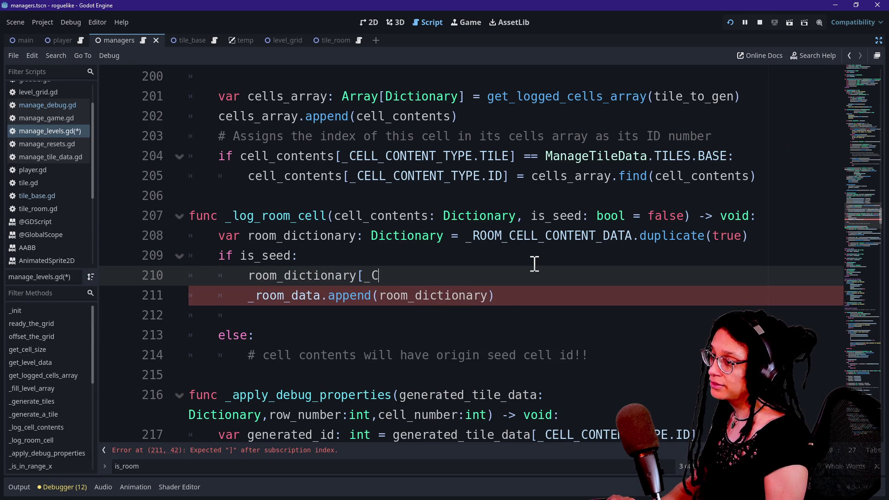
{"action": "key", "text": "BackSpace"}
{"action": "type", "text": "ROOM"}
{"action": "key", "text": "Down"}
{"action": "key", "text": "Return"}
{"action": "type", "text": "."}
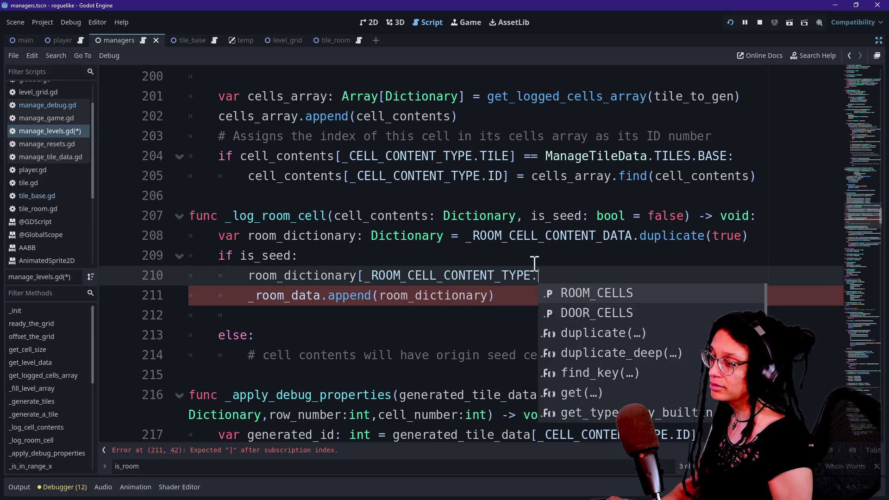
{"action": "key", "text": "Return"}
{"action": "type", "text": "] = cell"}
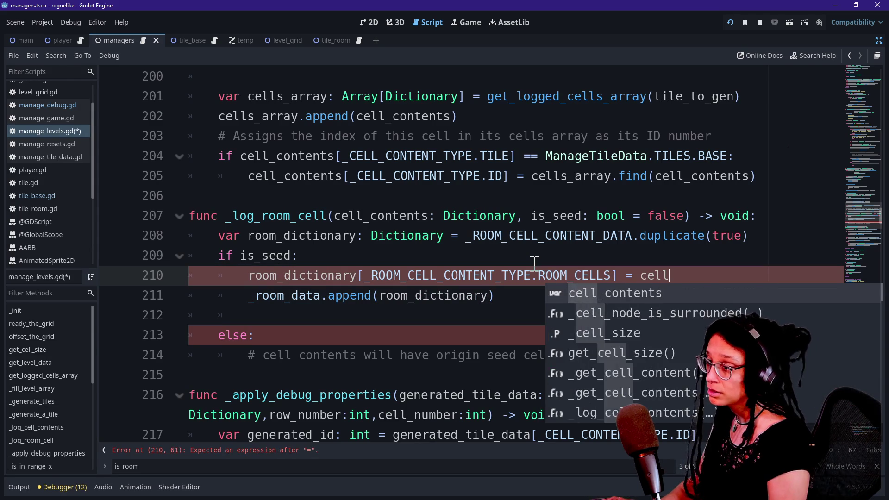
{"action": "type", "text": "_contents"}
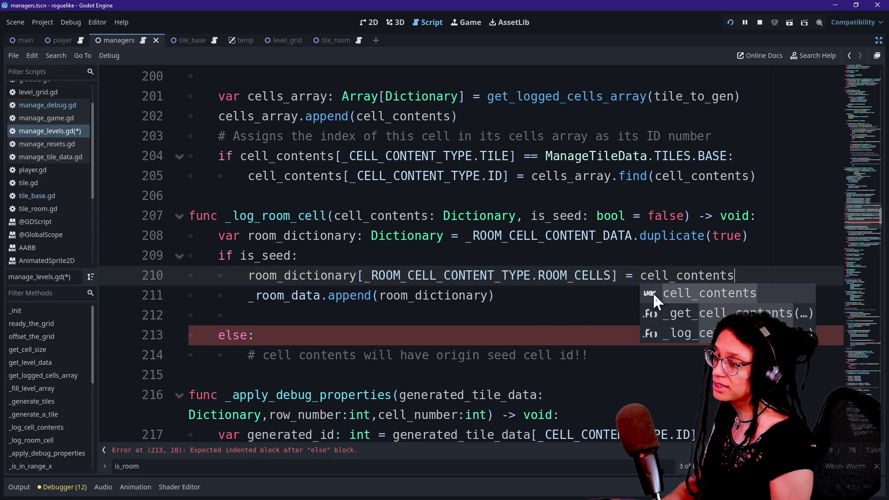
Step: Change the assignment into .append(cell_contents) and wrap the long line
{"action": "left_click_drag", "start_coordinate": [632, 276], "coordinate": [738, 275]}
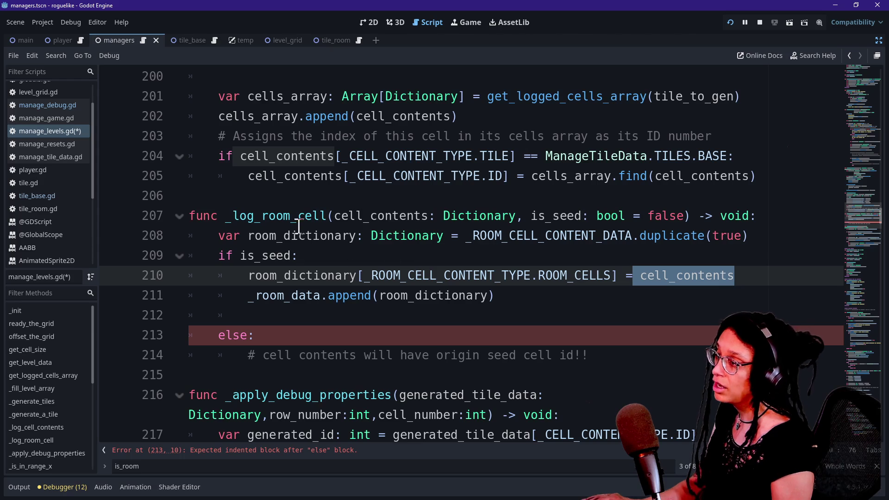
{"action": "left_click_drag", "start_coordinate": [372, 276], "coordinate": [602, 278]}
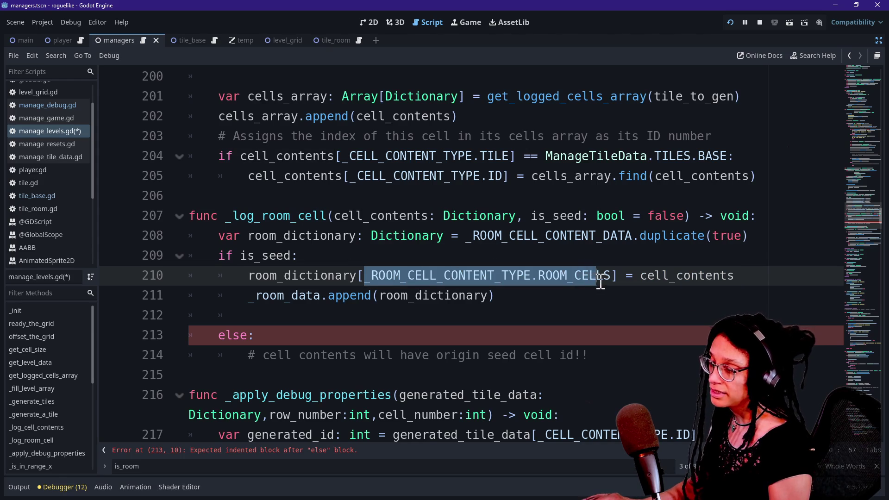
{"action": "left_click", "coordinate": [604, 277]}
{"action": "left_click", "coordinate": [631, 274]}
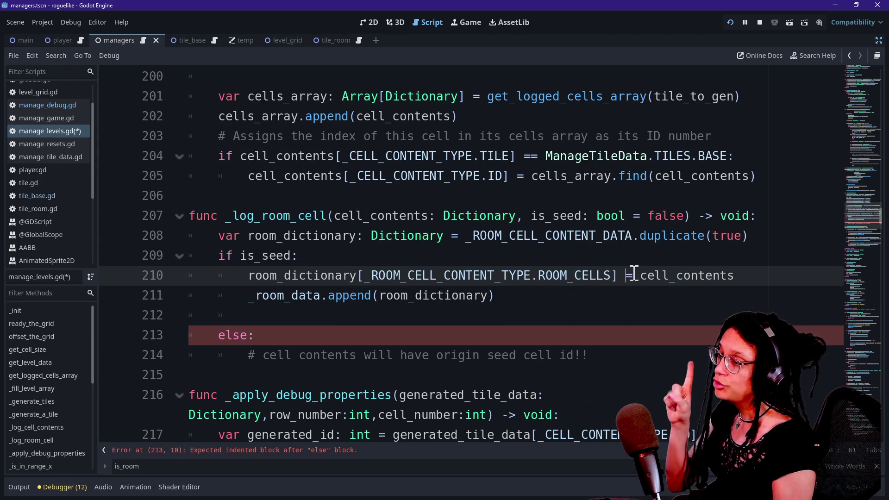
{"action": "key", "text": "BackSpace"}
{"action": "type", "text": ".appen"}
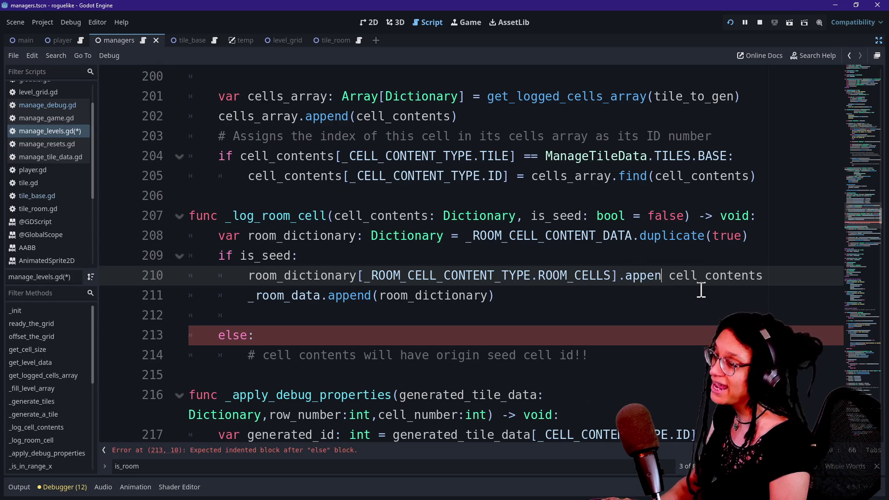
{"action": "type", "text": "d("}
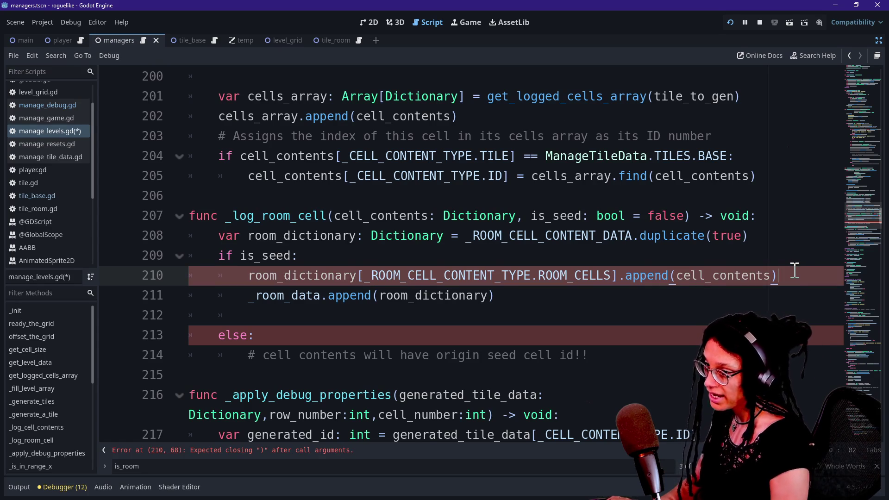
{"action": "key", "text": "Left"}
{"action": "key", "text": "Left"}
{"action": "key", "text": "Left"}
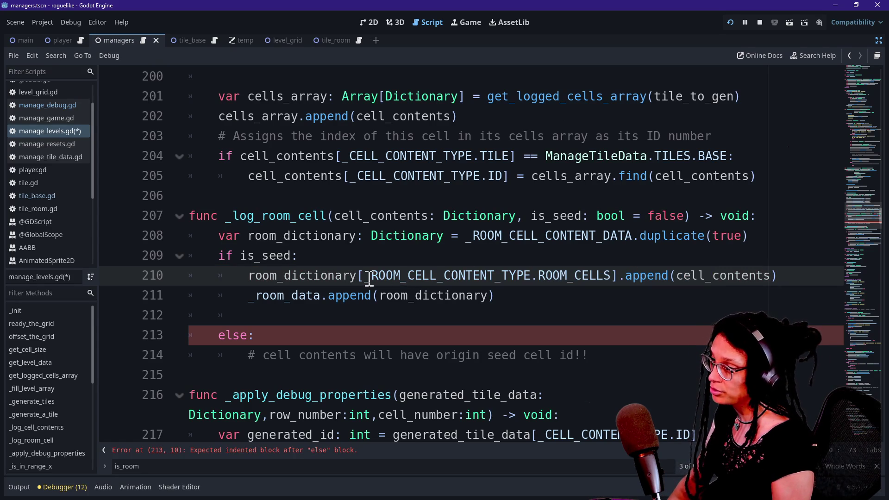
{"action": "key", "text": "Return"}
Step: Check the wrapped append call and the _room_data.append line
{"action": "left_click", "coordinate": [660, 319]}
{"action": "left_click", "coordinate": [668, 296]}
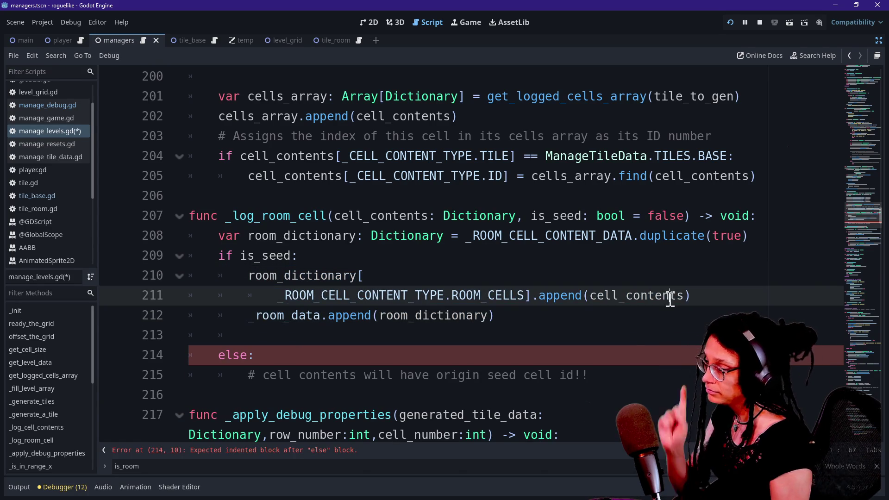
{"action": "left_click", "coordinate": [694, 313]}
{"action": "left_click", "coordinate": [686, 296]}
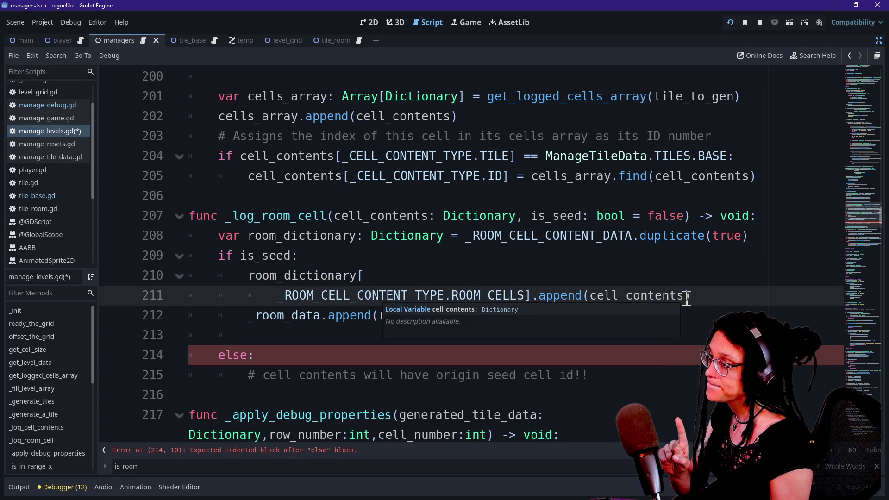
{"action": "left_click", "coordinate": [655, 379]}
{"action": "left_click", "coordinate": [436, 317]}
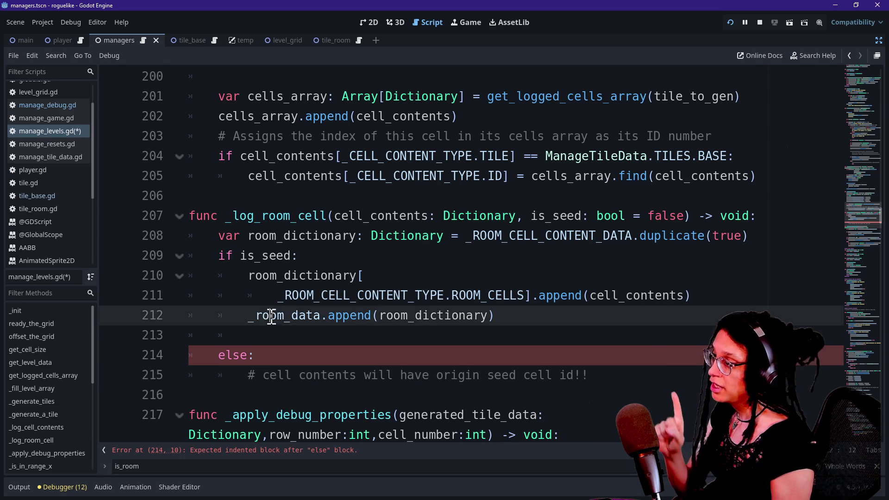
{"action": "left_click", "coordinate": [413, 318]}
{"action": "double_click", "coordinate": [388, 319]}
{"action": "left_click", "coordinate": [249, 324]}
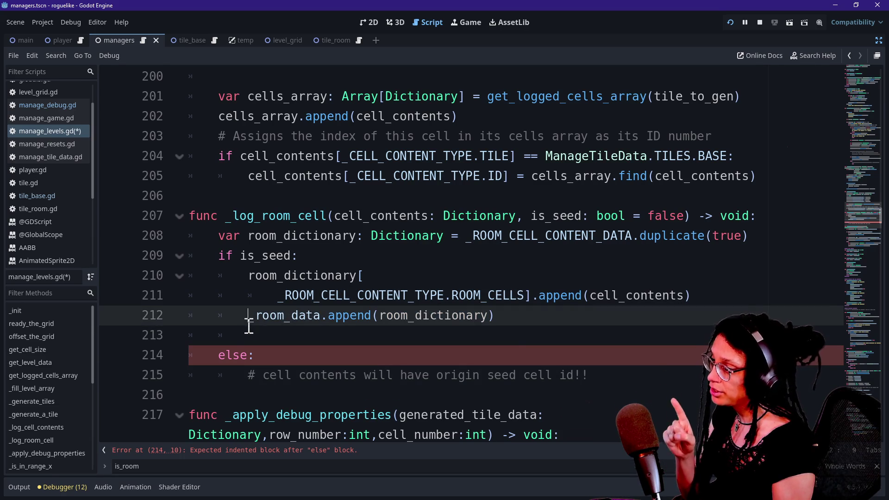
Step: Delete the blank line above else, open an indented line under else, and select the append lines
{"action": "left_click", "coordinate": [506, 339]}
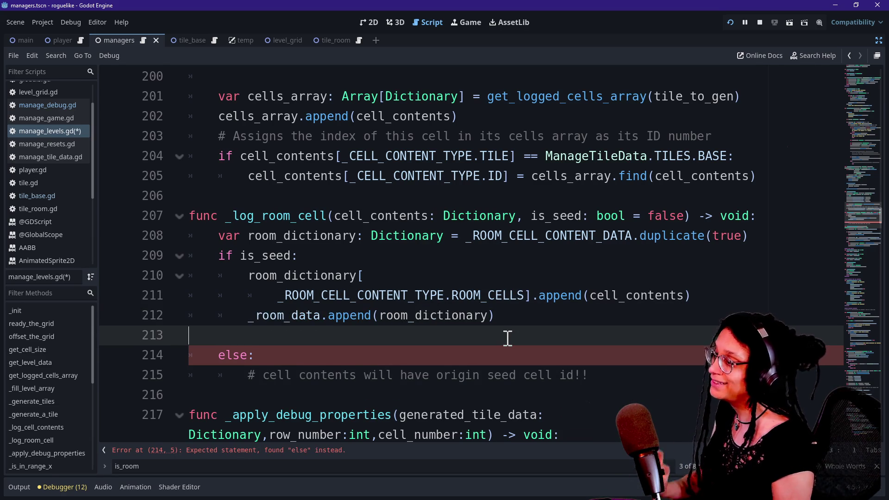
{"action": "key", "text": "Delete"}
{"action": "left_click_drag", "start_coordinate": [597, 357], "coordinate": [595, 341]}
{"action": "left_click", "coordinate": [596, 342]}
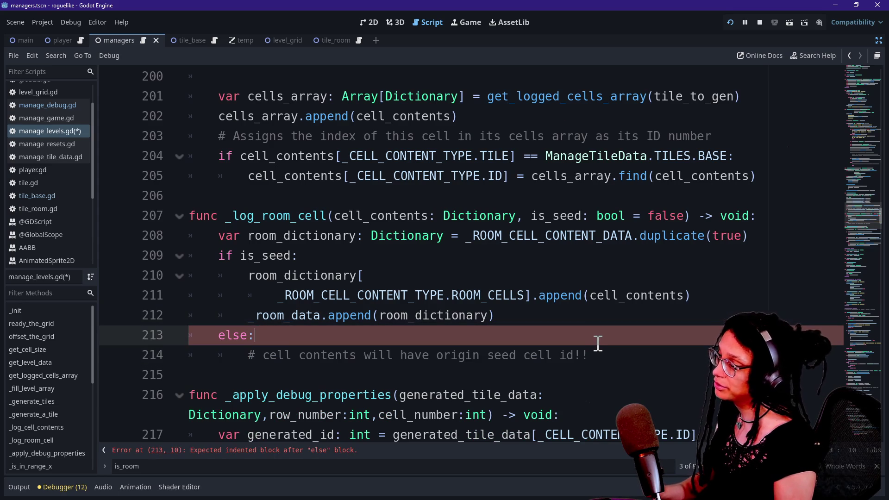
{"action": "key", "text": "Return"}
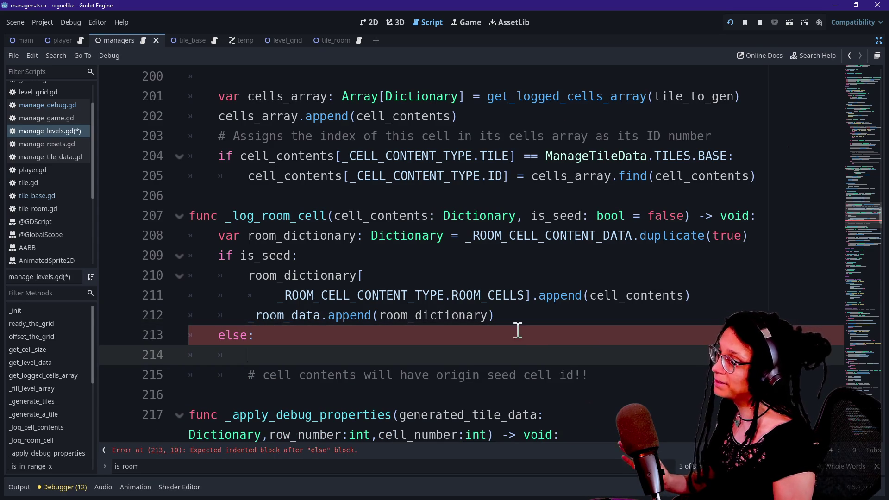
{"action": "mouse_move", "coordinate": [412, 310]}
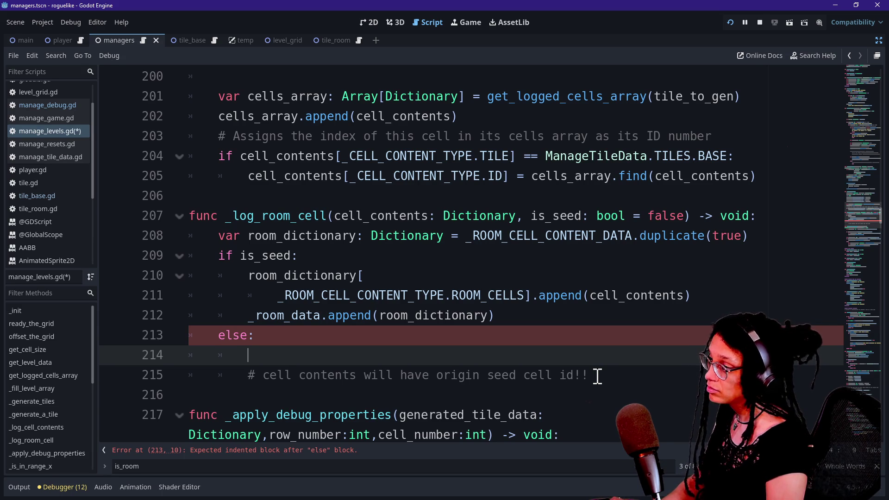
{"action": "mouse_move", "coordinate": [689, 294]}
{"action": "left_mouse_down"}
{"action": "mouse_move", "coordinate": [698, 293]}
{"action": "mouse_move", "coordinate": [683, 263]}
{"action": "left_mouse_up"}
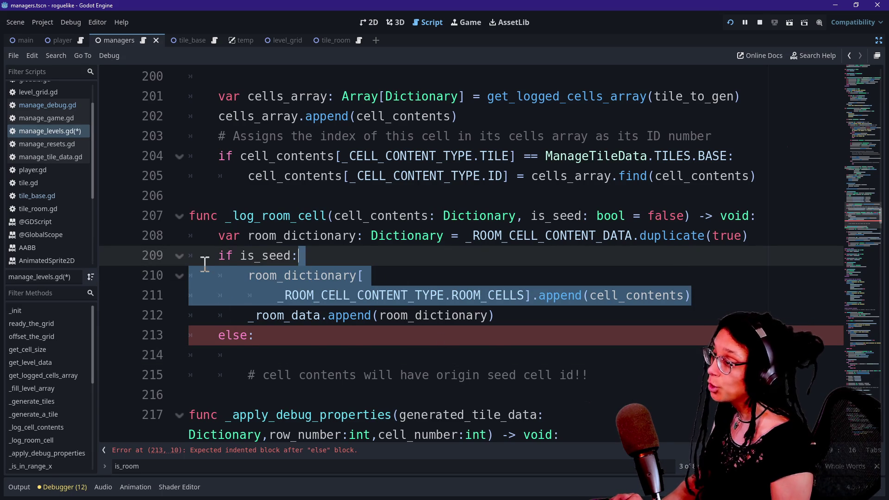
Step: Move the room_dictionary append lines up beside the declaration and unindent them
{"action": "key", "text": "ctrl+x"}
{"action": "left_click", "coordinate": [761, 235]}
{"action": "key", "text": "ctrl+v"}
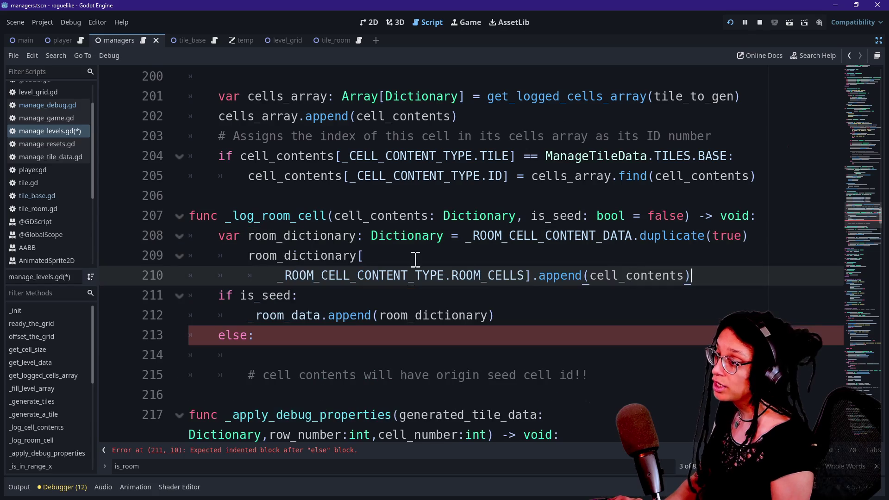
{"action": "mouse_move", "coordinate": [189, 256]}
{"action": "left_mouse_down"}
{"action": "mouse_move", "coordinate": [399, 275]}
{"action": "mouse_move", "coordinate": [261, 273]}
{"action": "mouse_move", "coordinate": [324, 275]}
{"action": "left_mouse_up"}
{"action": "key", "text": "shift+Tab"}
{"action": "left_click", "coordinate": [246, 291]}
{"action": "left_click_drag", "start_coordinate": [248, 274], "coordinate": [341, 299]}
{"action": "left_click", "coordinate": [656, 289]}
{"action": "left_click", "coordinate": [685, 283]}
{"action": "key", "text": "Return"}
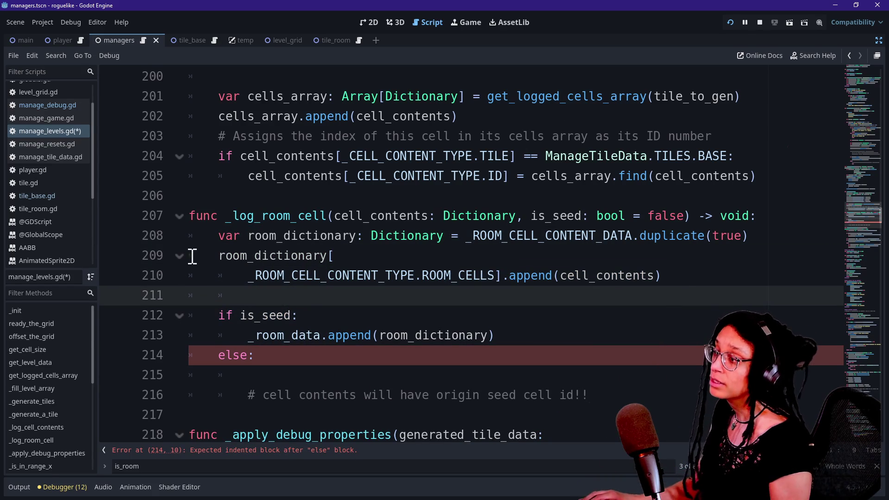
Step: Move the two room_dictionary lines indented under if is_seed
{"action": "left_click_drag", "start_coordinate": [258, 232], "coordinate": [353, 236]}
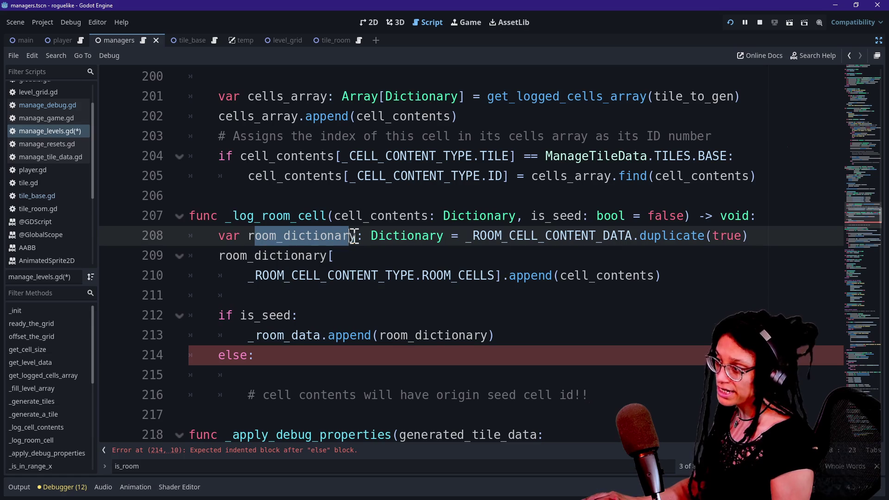
{"action": "left_click", "coordinate": [346, 240]}
{"action": "key", "text": "shift+Down"}
{"action": "key", "text": "shift+Down"}
{"action": "key", "text": "ctrl+x"}
{"action": "key", "text": "ctrl+v"}
{"action": "left_click", "coordinate": [428, 266]}
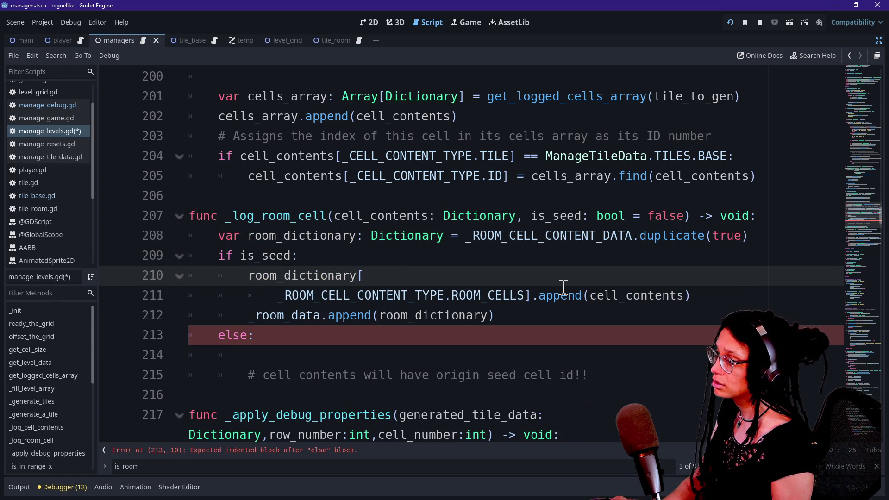
Step: Move the var room_dictionary declaration under if is_seed and delete the leftover empty line
{"action": "mouse_move", "coordinate": [766, 236]}
{"action": "left_mouse_down"}
{"action": "mouse_move", "coordinate": [337, 236]}
{"action": "mouse_move", "coordinate": [190, 216]}
{"action": "mouse_move", "coordinate": [215, 234]}
{"action": "left_mouse_up"}
{"action": "key", "text": "ctrl+x"}
{"action": "left_click", "coordinate": [376, 256]}
{"action": "key", "text": "Return"}
{"action": "key", "text": "ctrl+v"}
{"action": "left_click", "coordinate": [334, 241]}
{"action": "key", "text": "BackSpace"}
{"action": "key", "text": "BackSpace"}
Step: Check the rearranged is_seed branch, then switch to the itch.io jam page in the browser
{"action": "left_click", "coordinate": [364, 274]}
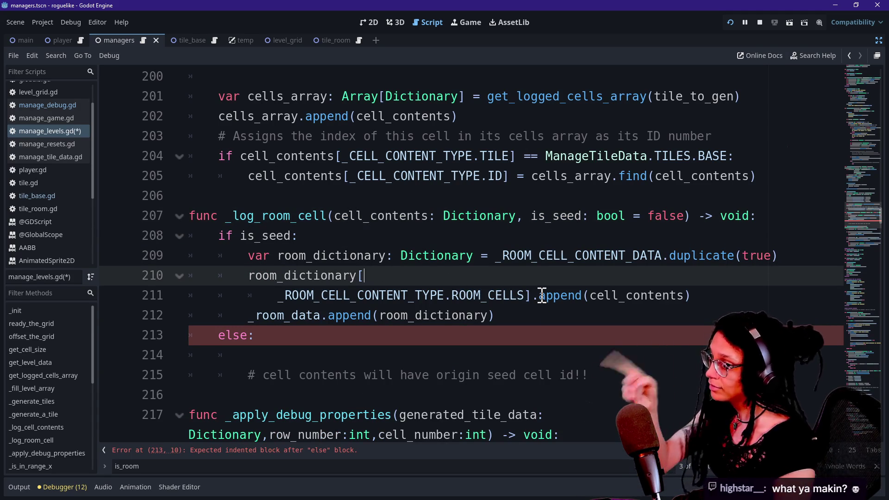
{"action": "left_click", "coordinate": [448, 215]}
{"action": "left_click", "coordinate": [370, 316]}
{"action": "left_click", "coordinate": [401, 257]}
{"action": "left_click", "coordinate": [392, 244]}
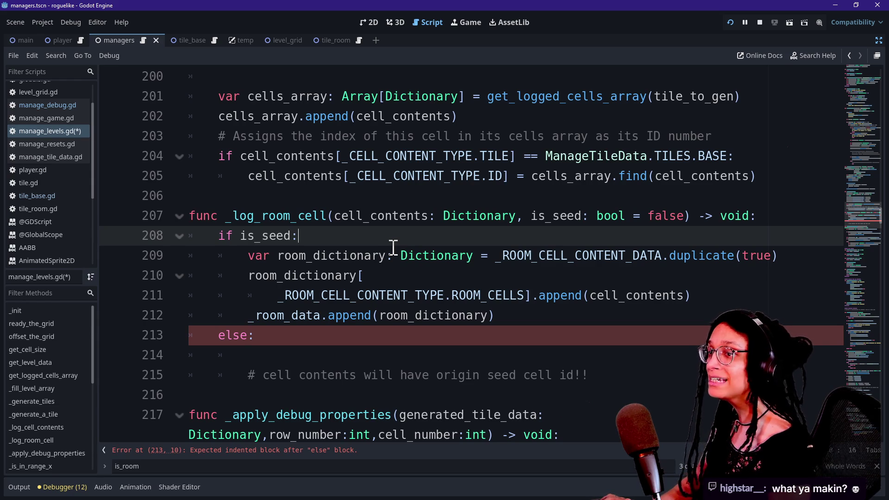
{"action": "key", "text": "alt+Tab"}
{"action": "left_click", "coordinate": [116, 7]}
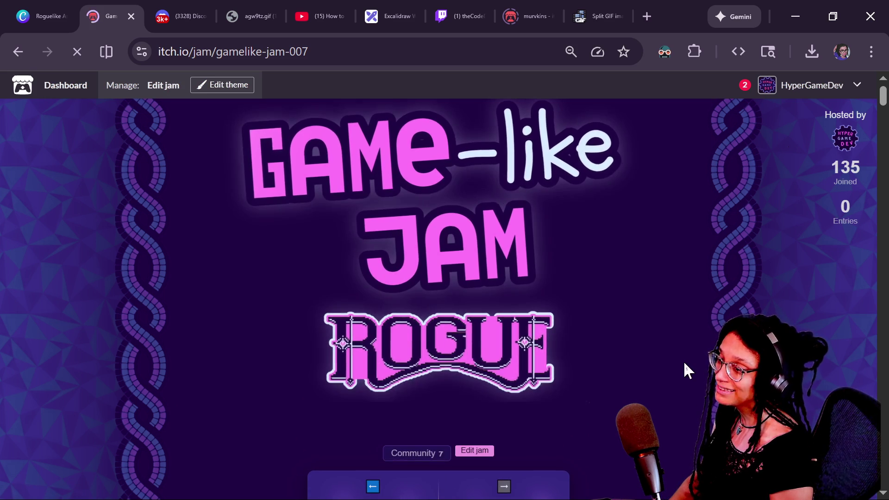
Step: Select the gamelike-jam-007 page address, then scroll down to the countdown and submission area
{"action": "scroll", "coordinate": [684, 369], "scroll_direction": "down", "scroll_amount": 15}
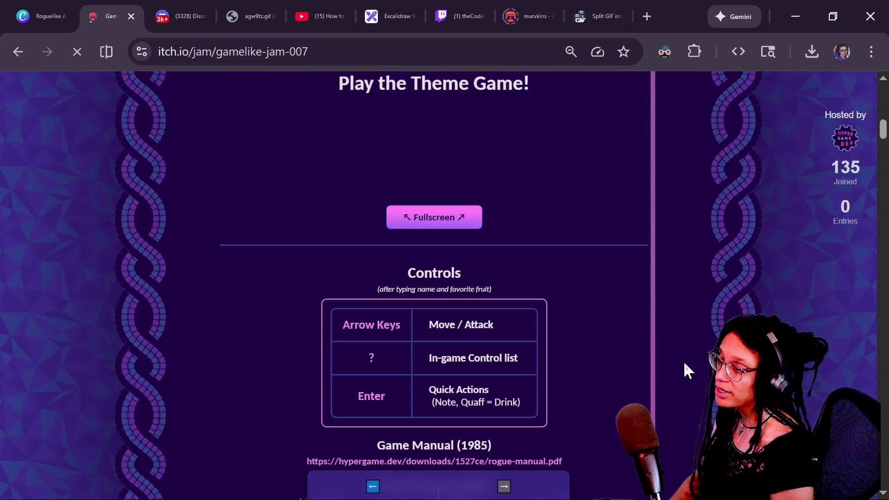
{"action": "scroll", "coordinate": [684, 363], "scroll_direction": "up", "scroll_amount": 3}
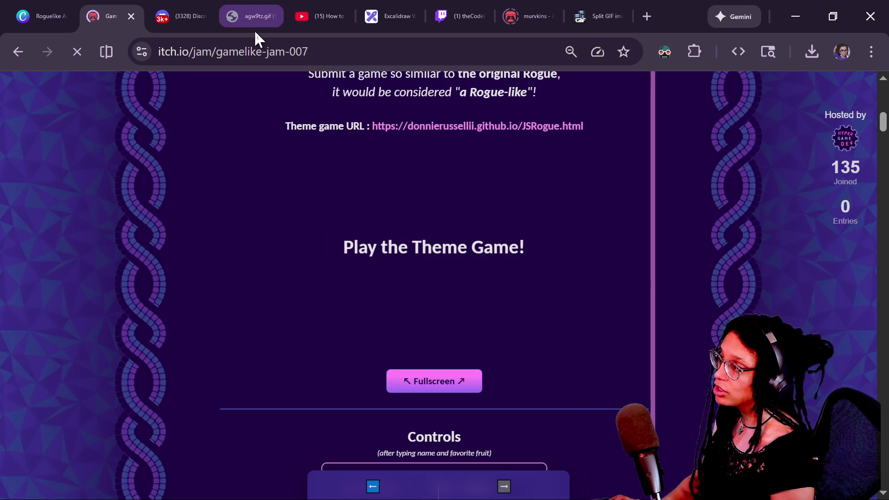
{"action": "left_click", "coordinate": [278, 51]}
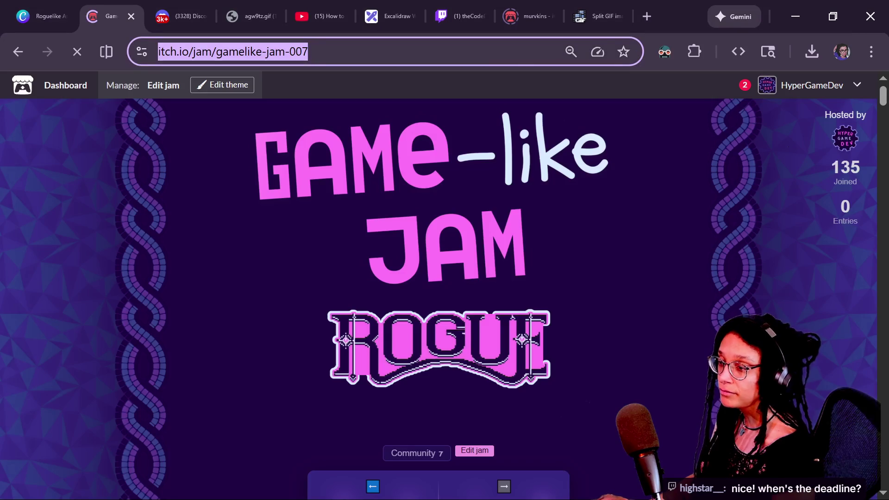
{"action": "scroll", "coordinate": [663, 443], "scroll_direction": "down", "scroll_amount": 5}
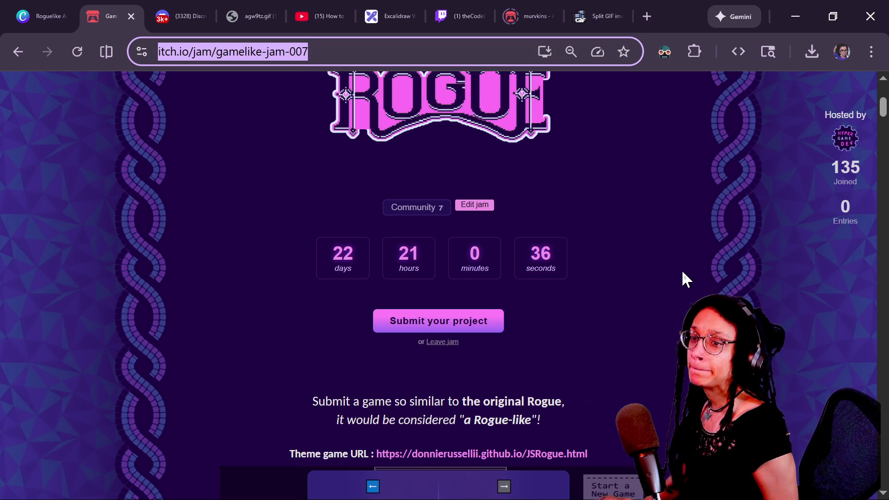
Step: Post the gamelike-jam-007 link in both the Twitch and YouTube chats
{"action": "key", "text": "alt+Tab"}
{"action": "left_click", "coordinate": [529, 454]}
{"action": "key", "text": "ctrl+v"}
{"action": "key", "text": "Return"}
{"action": "left_click", "coordinate": [247, 471]}
{"action": "key", "text": "ctrl+v"}
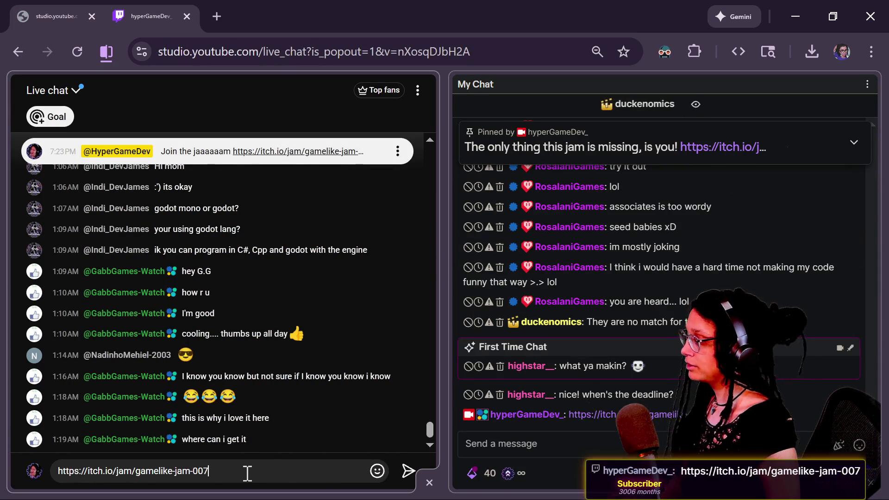
{"action": "key", "text": "Return"}
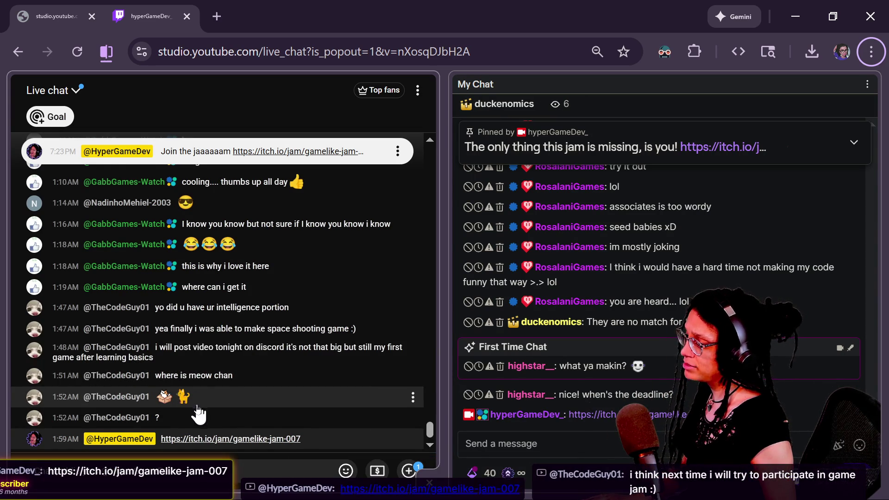
Step: Open the actions for a viewer's chat message, then return to the jam page
{"action": "left_click_drag", "start_coordinate": [198, 414], "coordinate": [128, 401]}
{"action": "left_click", "coordinate": [204, 425]}
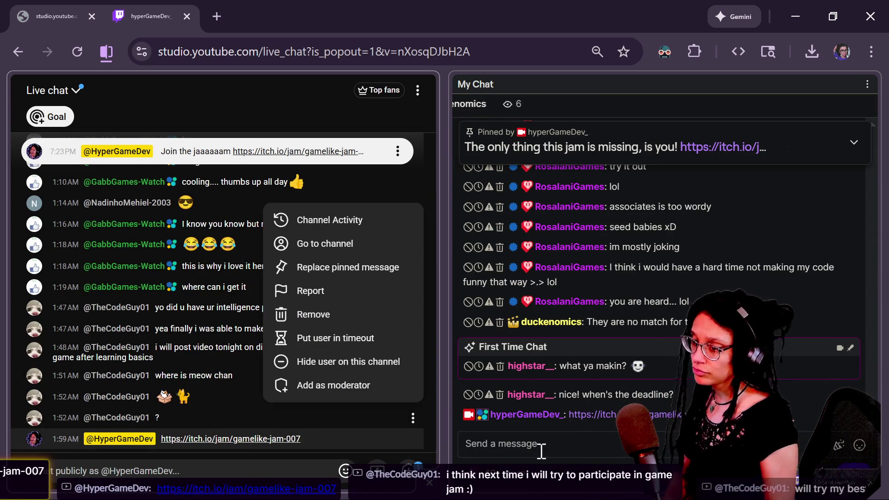
{"action": "key", "text": "alt+Tab"}
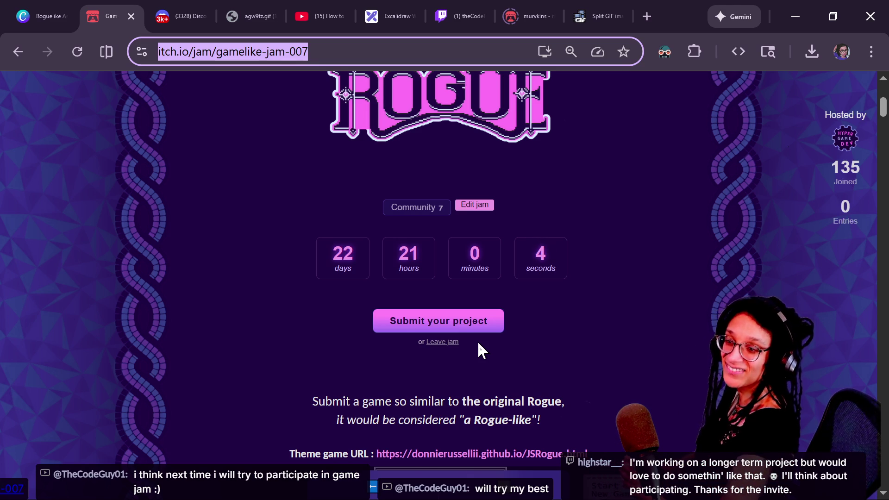
Step: Deselect the jam address and bring up the Tamagotchi-like game page in Firefox
{"action": "left_click", "coordinate": [566, 340]}
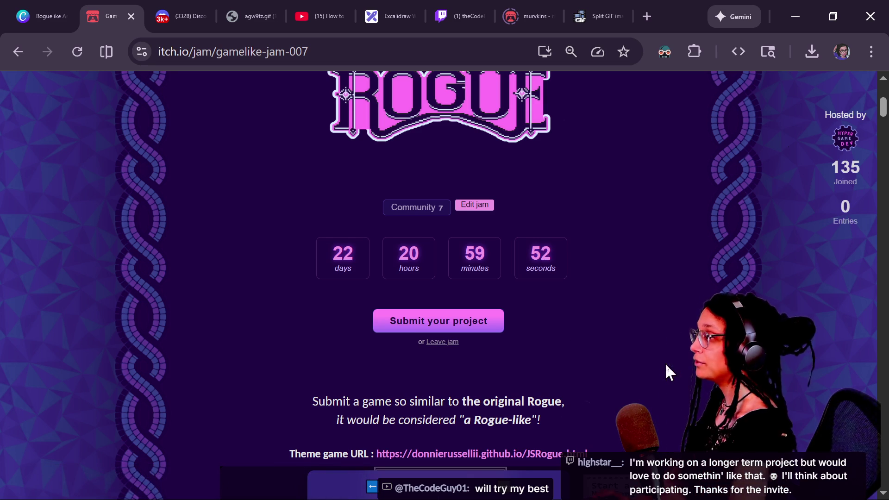
{"action": "mouse_move", "coordinate": [424, 482]}
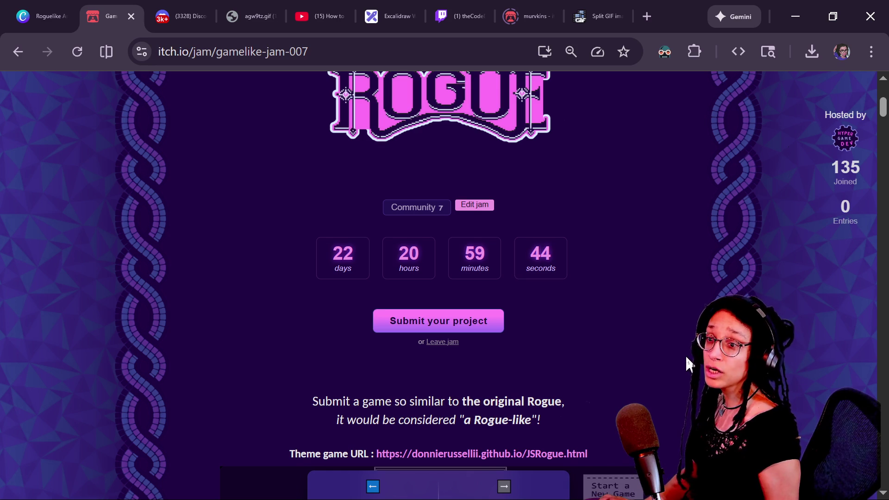
{"action": "key", "text": "alt+Tab"}
{"action": "left_click", "coordinate": [524, 33]}
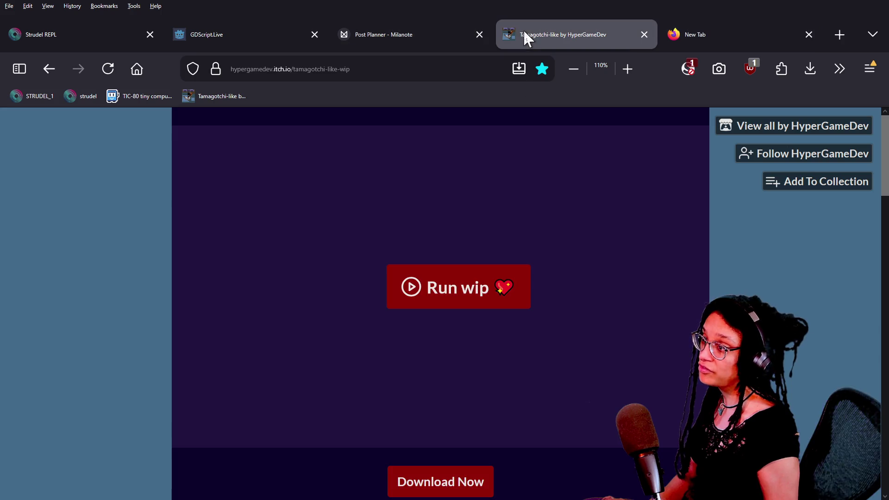
Step: Start the Tamagotchi-like WIP build with Run wip
{"action": "left_click", "coordinate": [427, 288]}
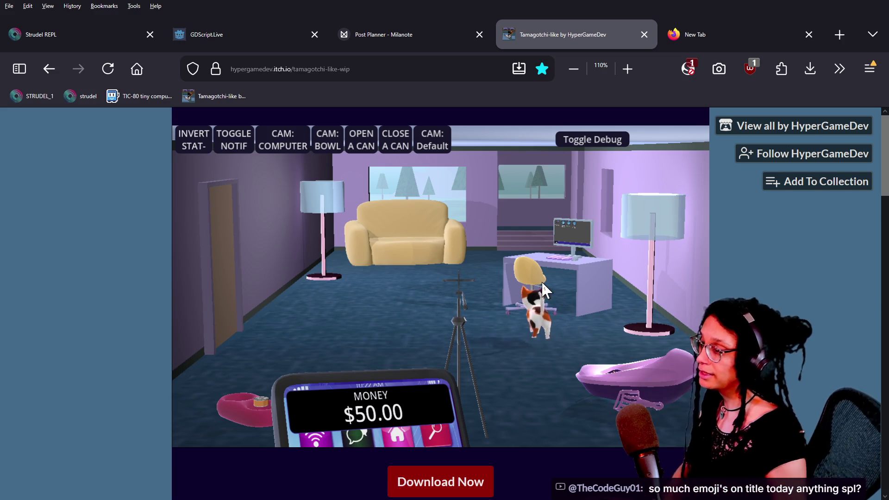
Step: Zoom in on the tripod phone, then go back to the room
{"action": "left_click", "coordinate": [439, 290]}
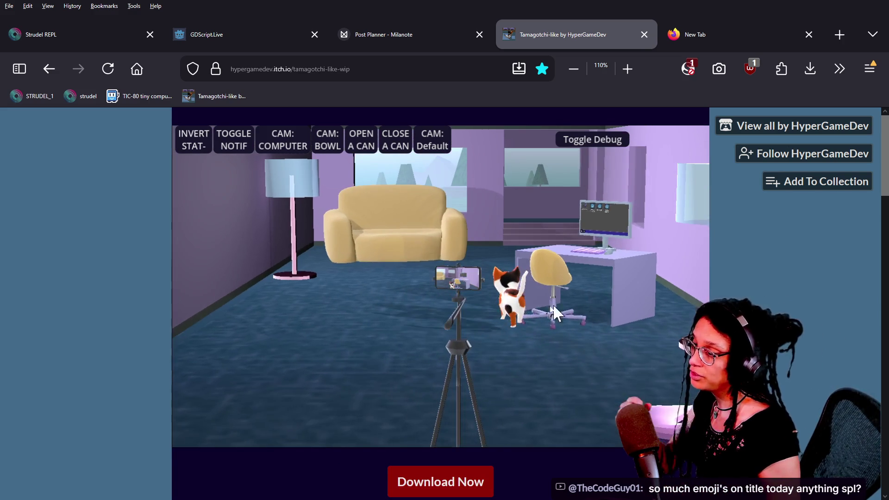
{"action": "left_click", "coordinate": [444, 317]}
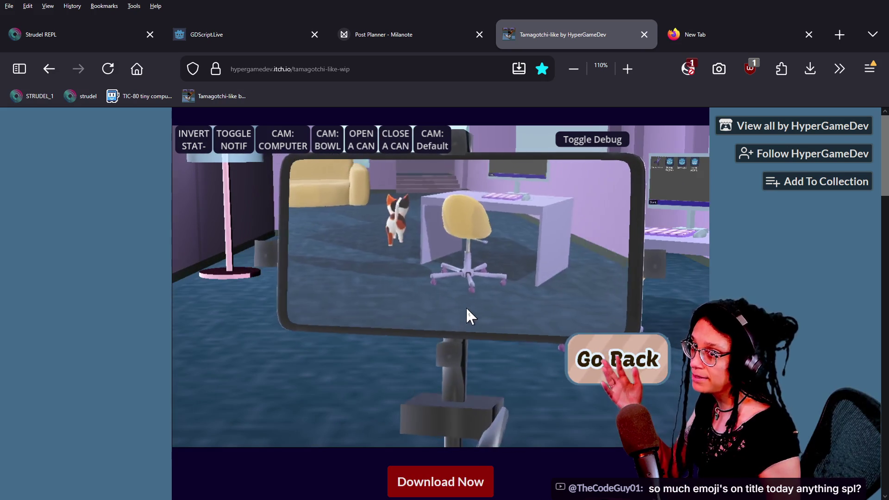
{"action": "left_click", "coordinate": [583, 352]}
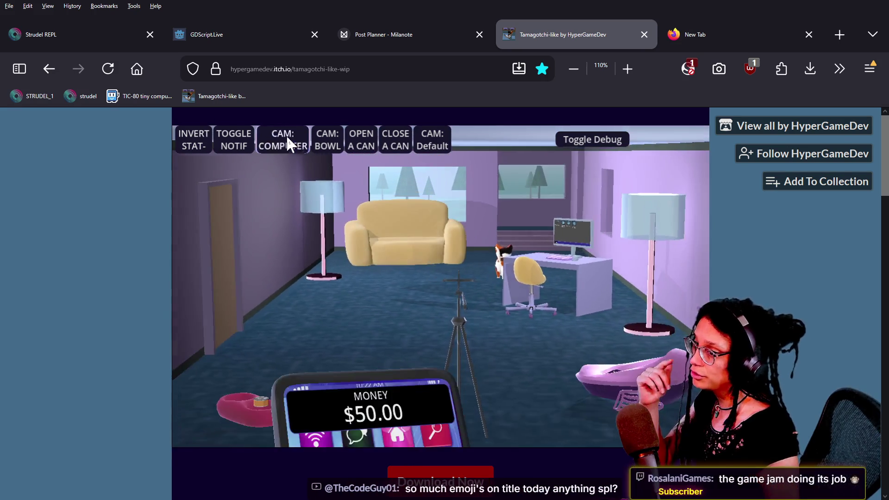
Step: Open the computer's Video Editor minigame, then return the camera to the room view
{"action": "left_click", "coordinate": [285, 139]}
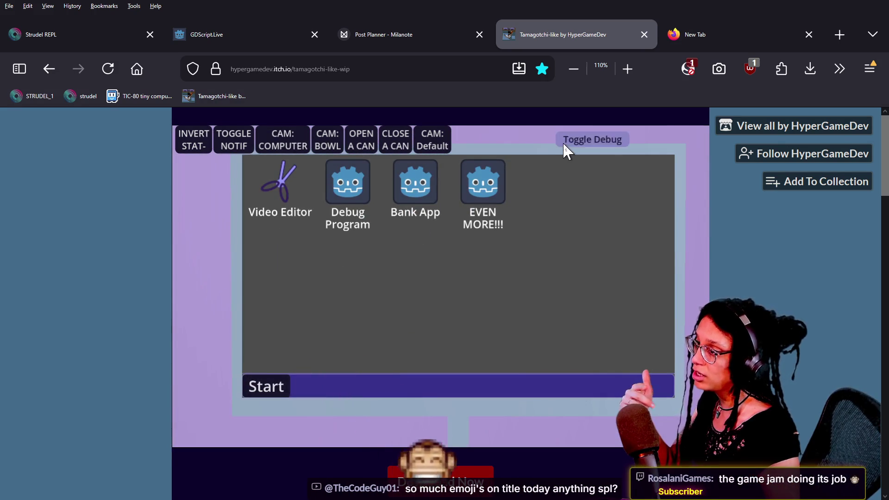
{"action": "left_click", "coordinate": [590, 144]}
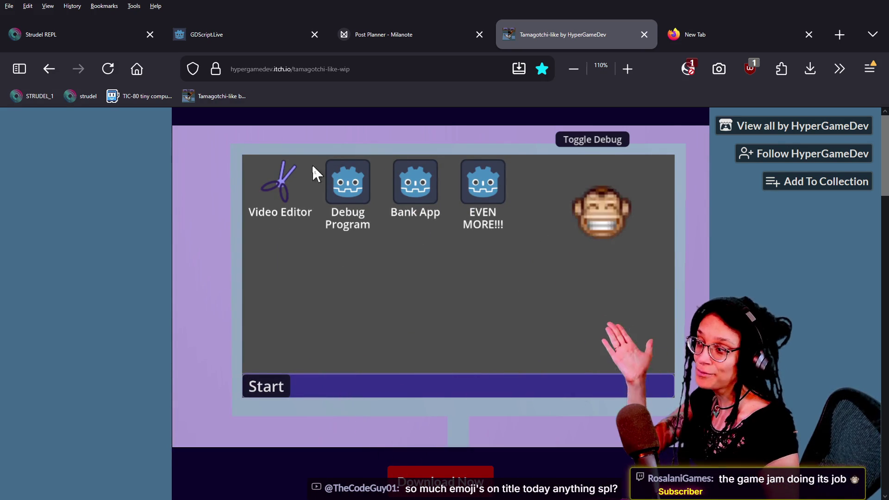
{"action": "left_click", "coordinate": [304, 172]}
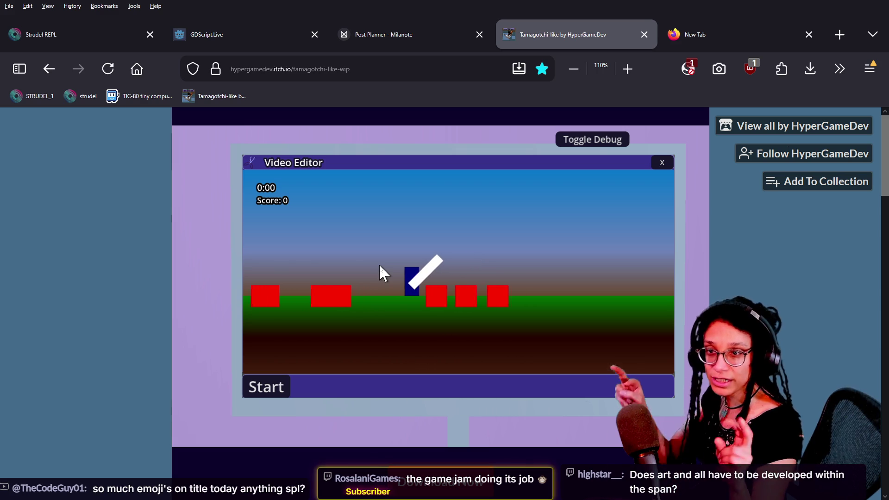
{"action": "left_click", "coordinate": [620, 142]}
{"action": "left_click", "coordinate": [431, 141]}
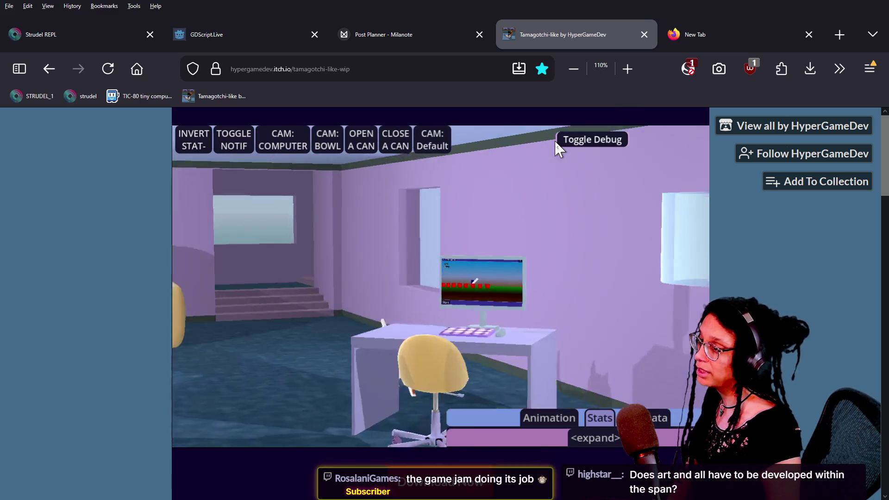
{"action": "left_click", "coordinate": [574, 139]}
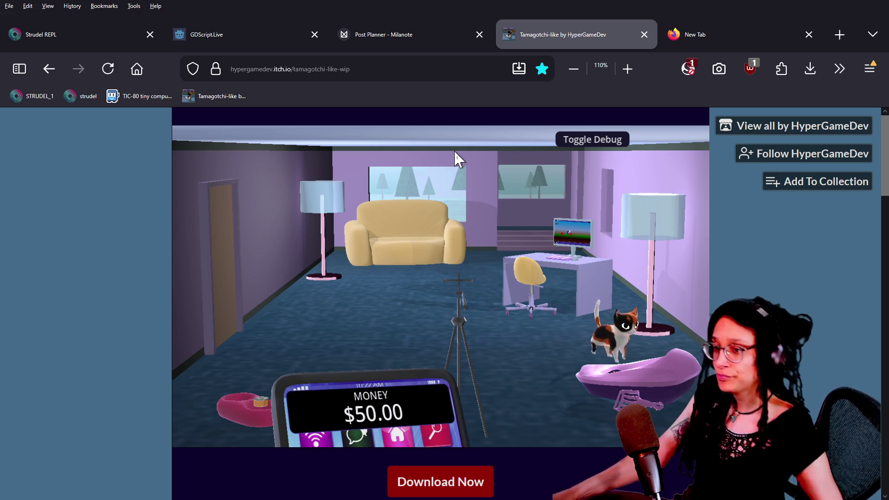
Step: Switch from Firefox to the YouTube Studio live chat popout
{"action": "key", "text": "alt+Tab"}
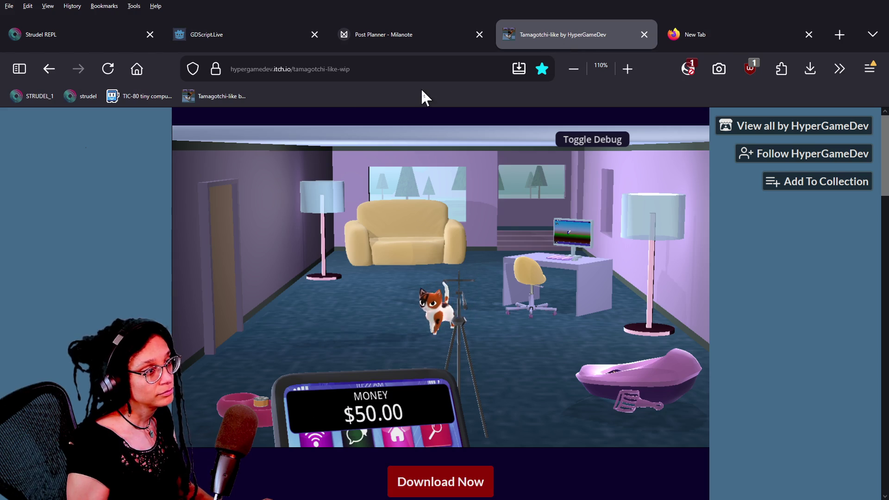
Step: Search 'rv there yet steam' in a new Firefox tab and open the RV There Yet? Steam store page
{"action": "left_click", "coordinate": [505, 45]}
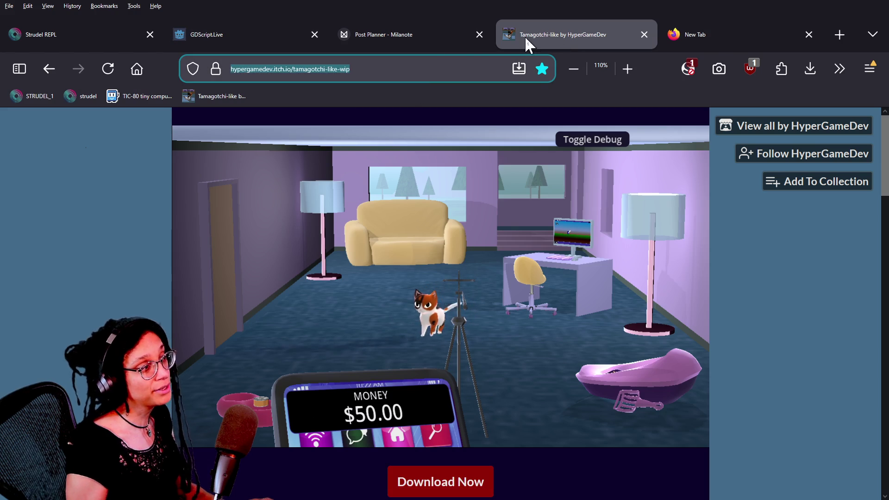
{"action": "left_click", "coordinate": [108, 69]}
{"action": "left_click", "coordinate": [734, 47]}
{"action": "type", "text": "rv there yet steam"}
{"action": "key", "text": "Return"}
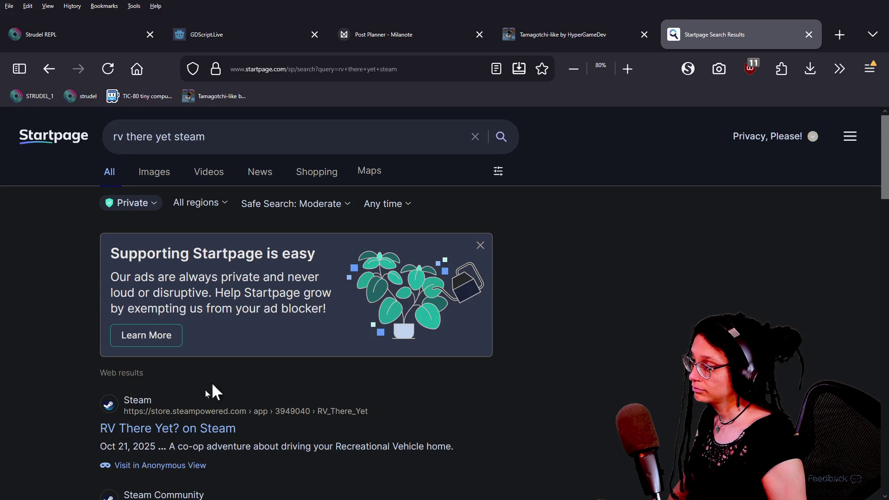
{"action": "left_click", "coordinate": [197, 430]}
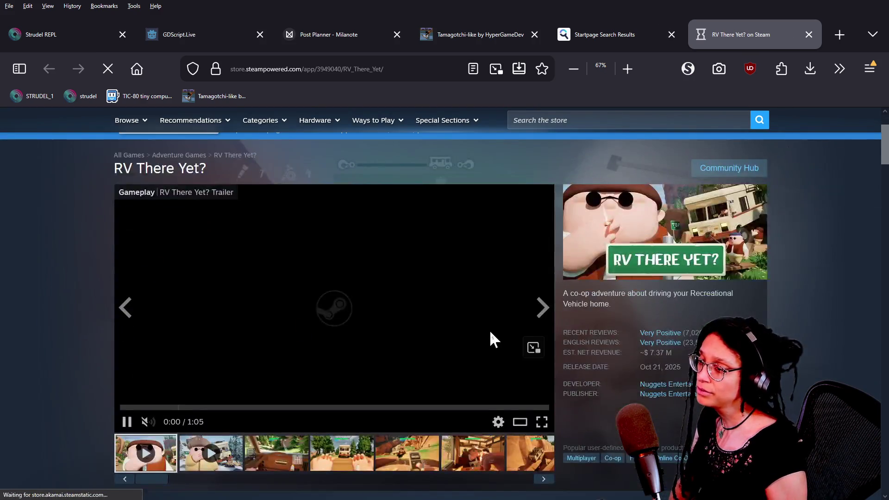
Step: Review the estimated net revenue figure on the Steam page and check the installed extensions
{"action": "scroll", "coordinate": [613, 337], "scroll_direction": "down", "scroll_amount": 2}
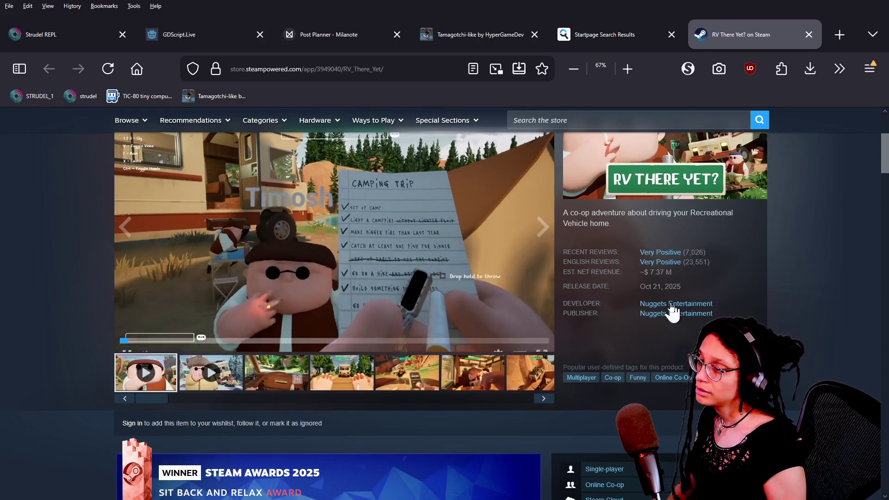
{"action": "left_click_drag", "start_coordinate": [680, 274], "coordinate": [638, 271]}
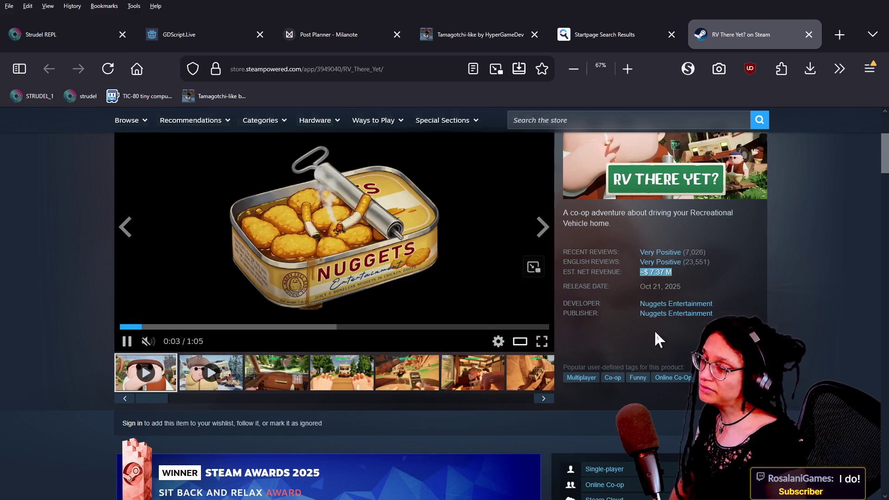
{"action": "left_click", "coordinate": [687, 280]}
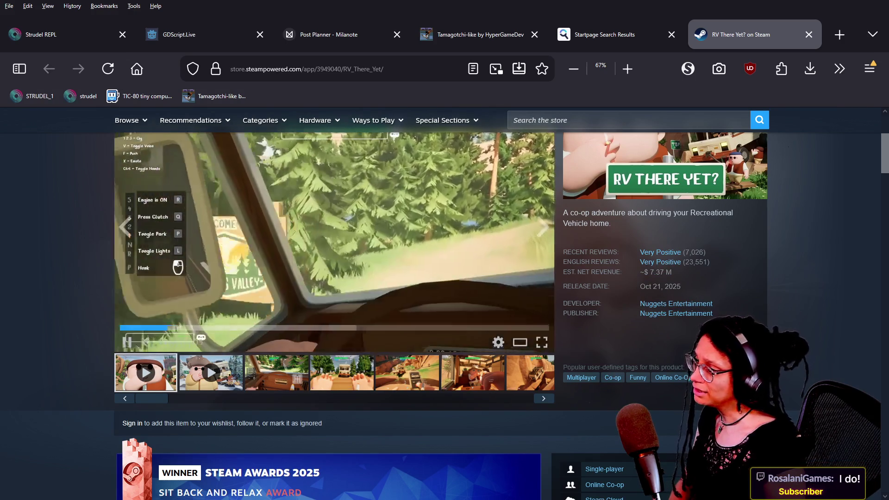
{"action": "scroll", "coordinate": [765, 317], "scroll_direction": "up", "scroll_amount": 2}
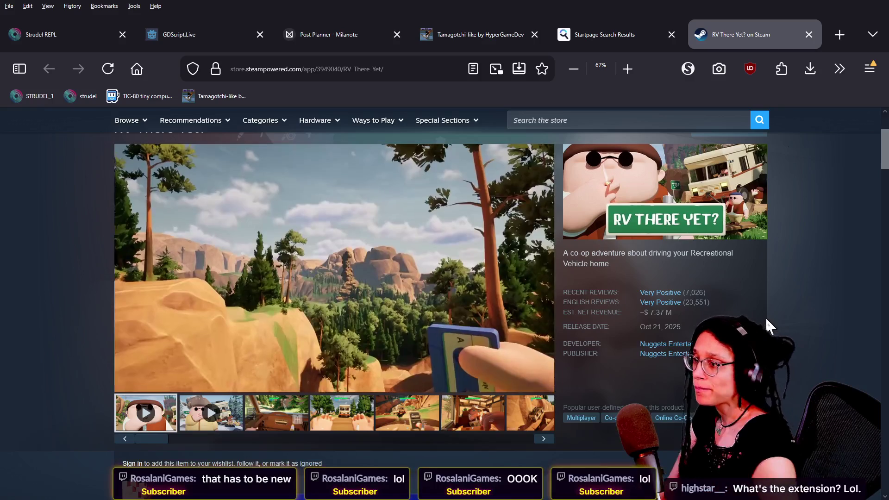
{"action": "left_click", "coordinate": [775, 64]}
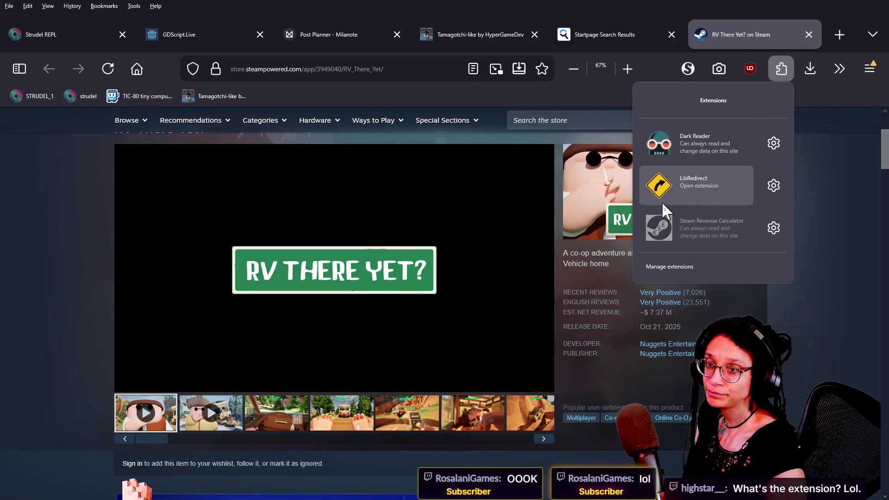
Step: Search for 'steam revenue' in the Startpage search tab
{"action": "left_click", "coordinate": [663, 40]}
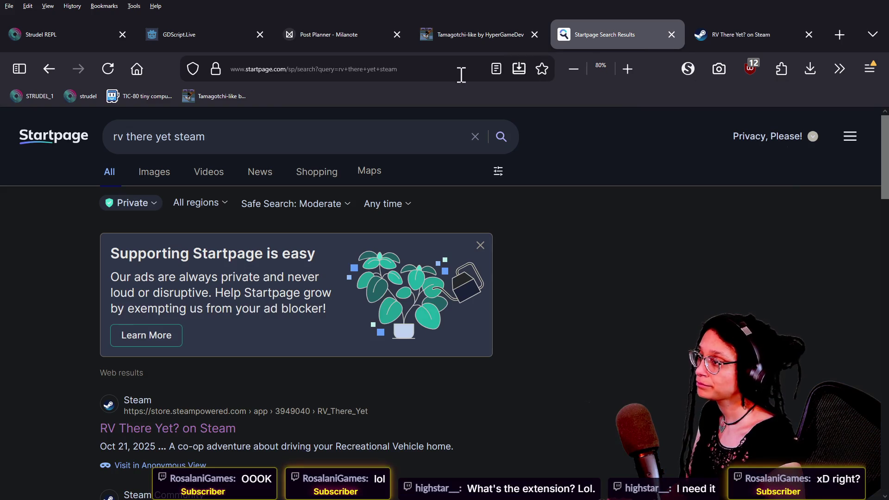
{"action": "left_click", "coordinate": [459, 70]}
{"action": "type", "text": "steam reen"}
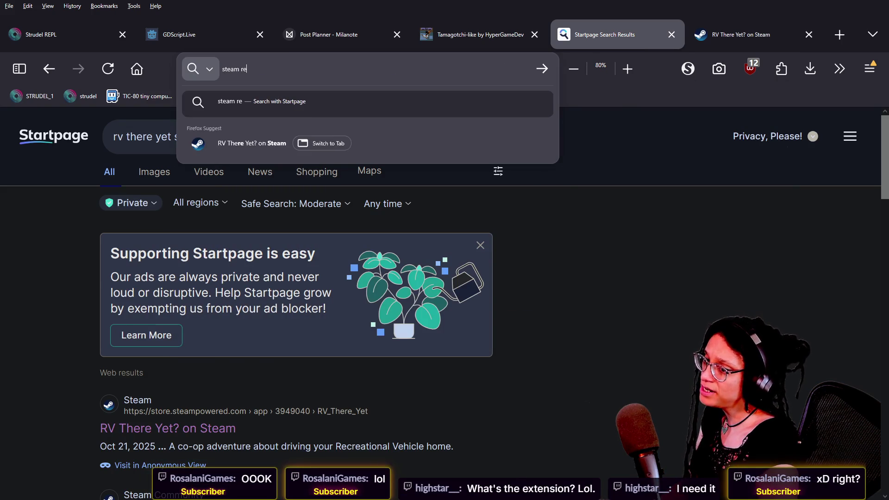
{"action": "key", "text": "BackSpace"}
{"action": "key", "text": "BackSpace"}
{"action": "type", "text": "venue calculator"}
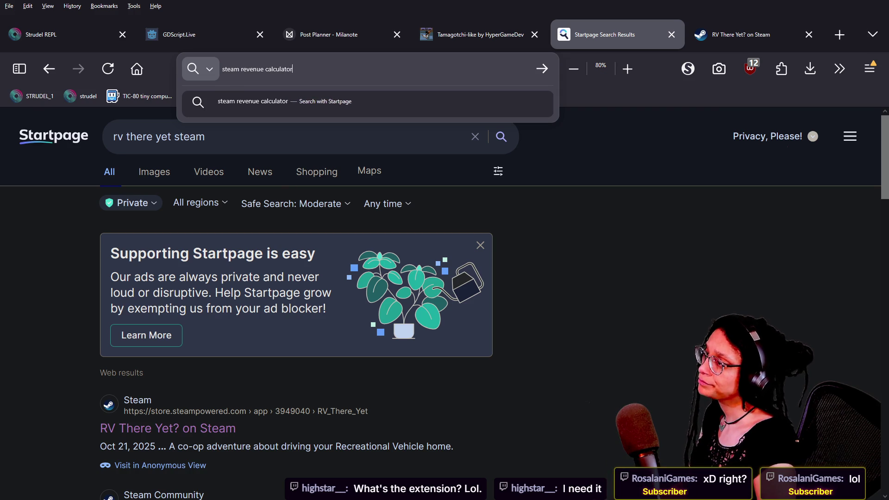
{"action": "key", "text": "Return"}
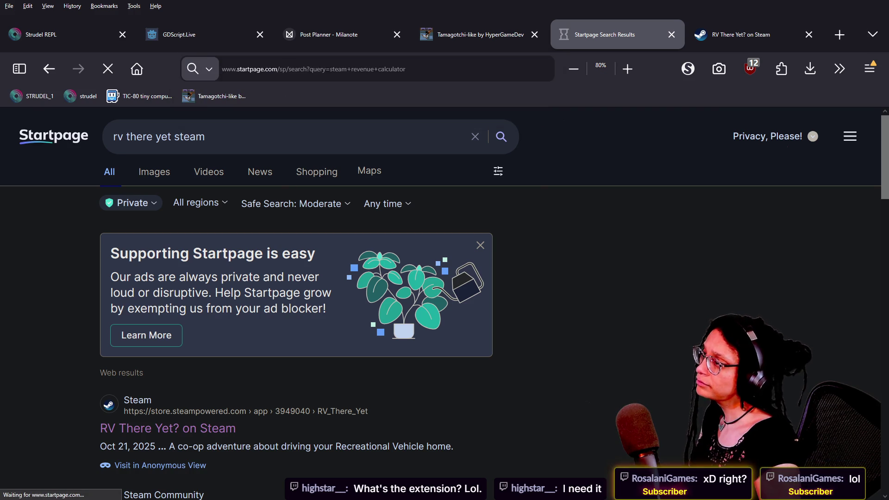
{"action": "scroll", "coordinate": [254, 296], "scroll_direction": "down", "scroll_amount": 2}
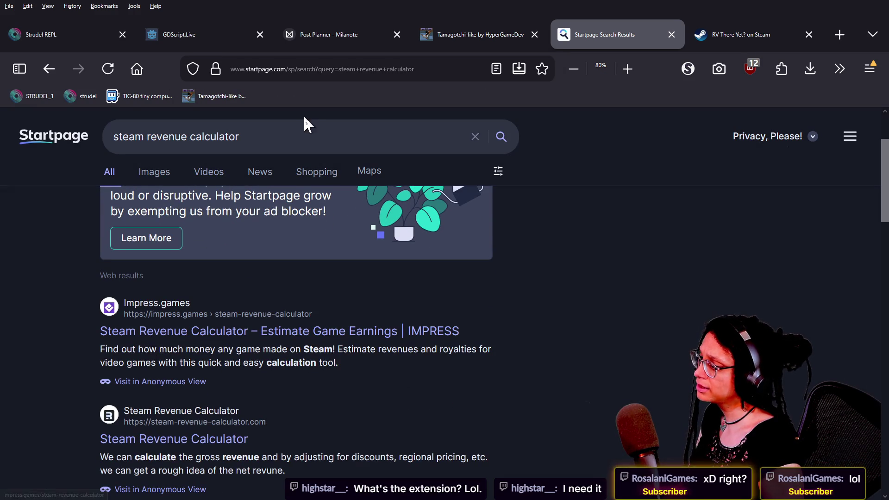
Step: Refine the search with 'firefox', open the Steam Revenue Calculator add-on page, and return to Godot
{"action": "left_click", "coordinate": [292, 138]}
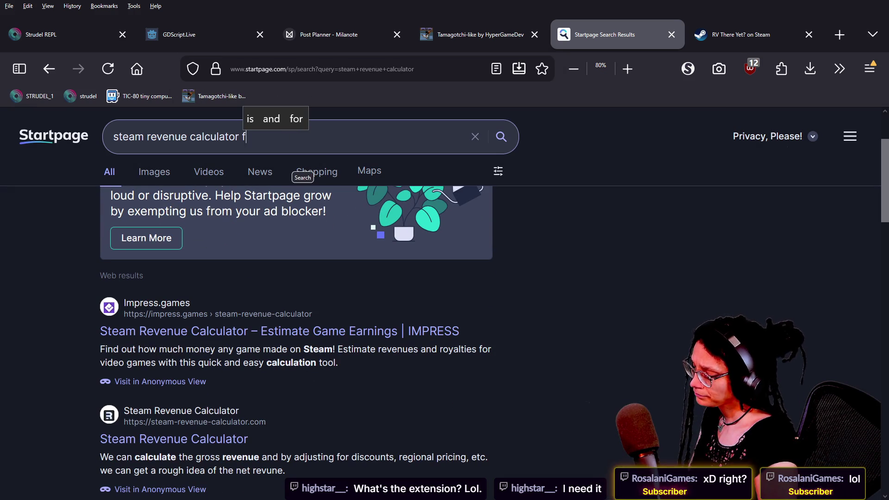
{"action": "type", "text": "irefox"}
{"action": "key", "text": "Return"}
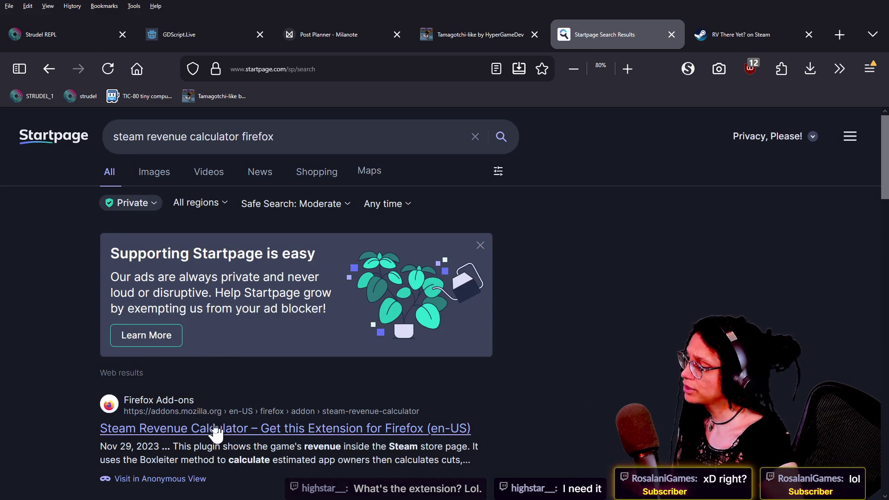
{"action": "left_click", "coordinate": [214, 427]}
{"action": "scroll", "coordinate": [225, 317], "scroll_direction": "down", "scroll_amount": 2}
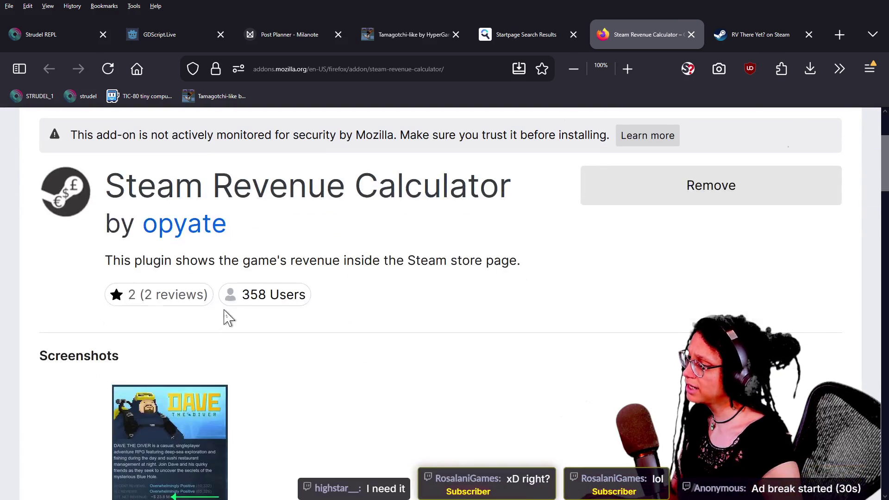
{"action": "key", "text": "alt+Tab"}
{"action": "key", "text": "alt+Tab"}
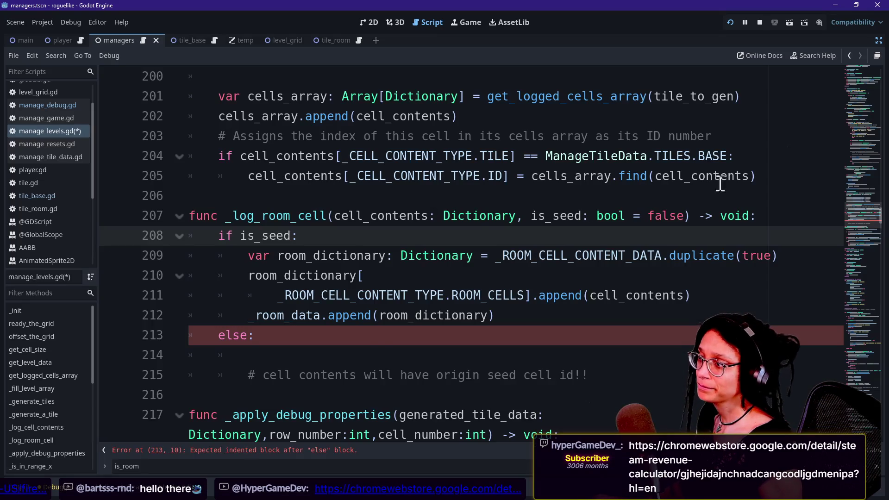
{"action": "left_click", "coordinate": [363, 340]}
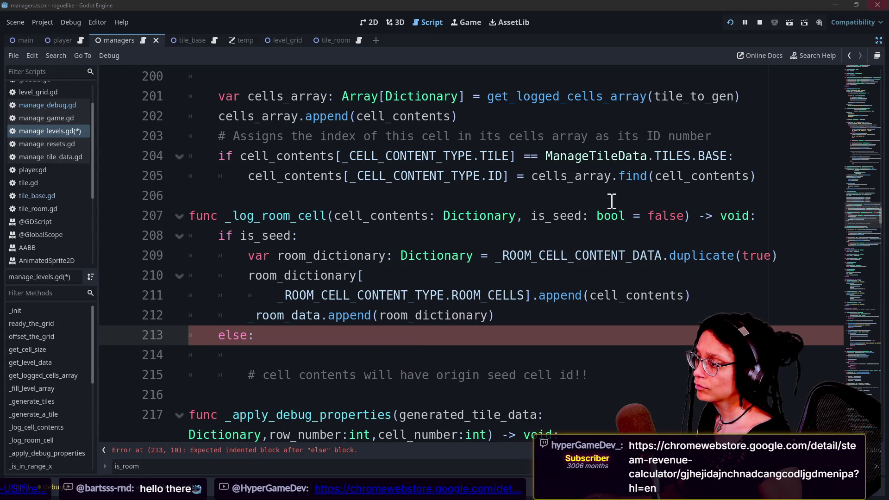
{"action": "left_click", "coordinate": [402, 357]}
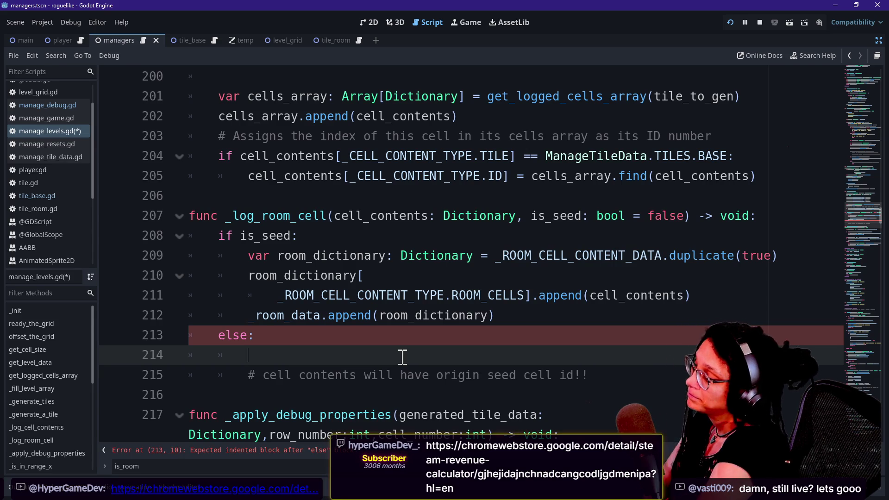
{"action": "key", "text": "Up"}
{"action": "key", "text": "Up"}
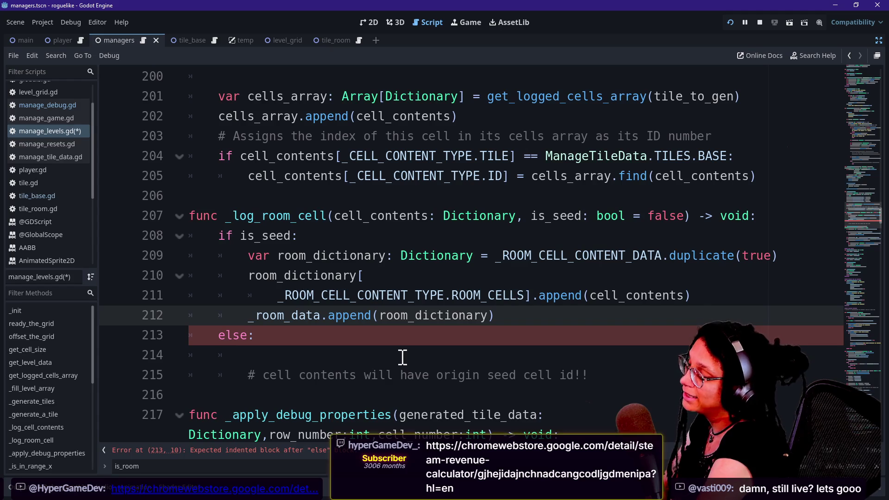
{"action": "key", "text": "Down"}
{"action": "key", "text": "Down"}
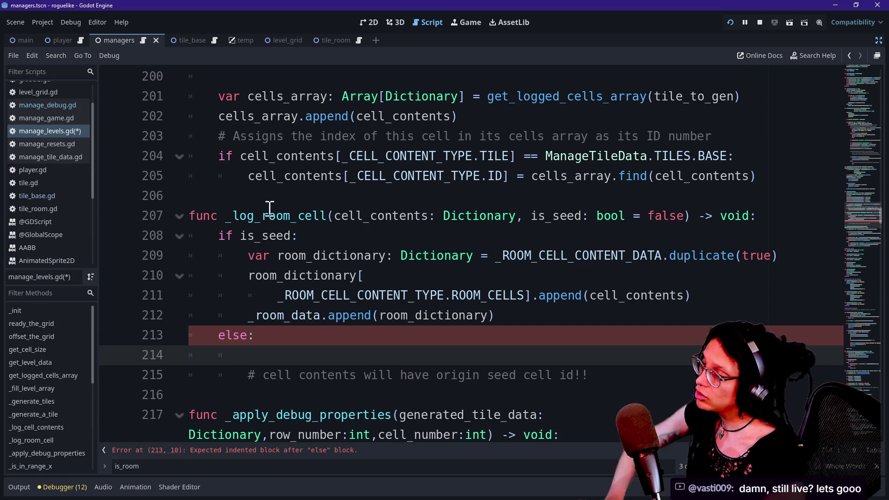
{"action": "left_click_drag", "start_coordinate": [268, 214], "coordinate": [475, 315]}
{"action": "left_click", "coordinate": [473, 316]}
{"action": "left_click", "coordinate": [374, 359]}
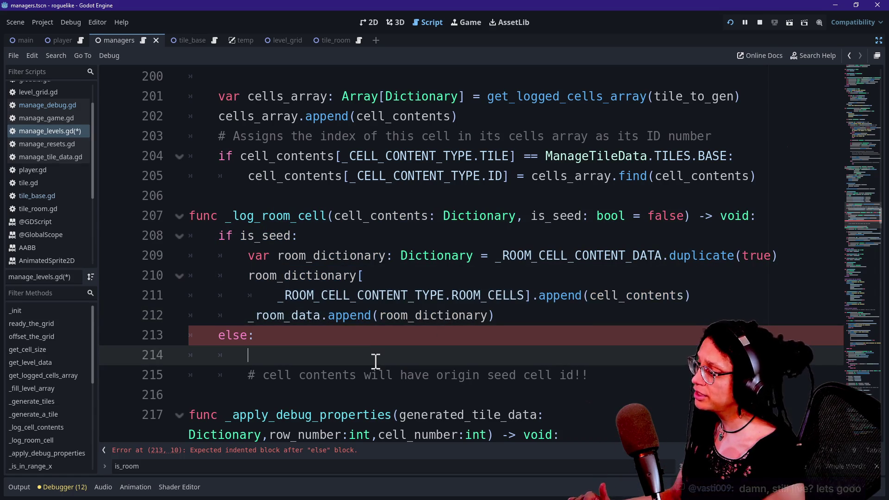
{"action": "left_click", "coordinate": [331, 377]}
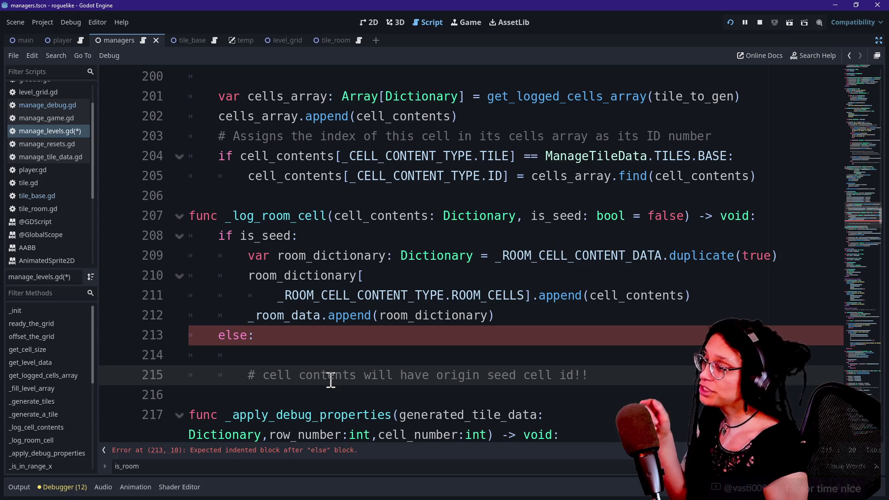
{"action": "left_click", "coordinate": [321, 357]}
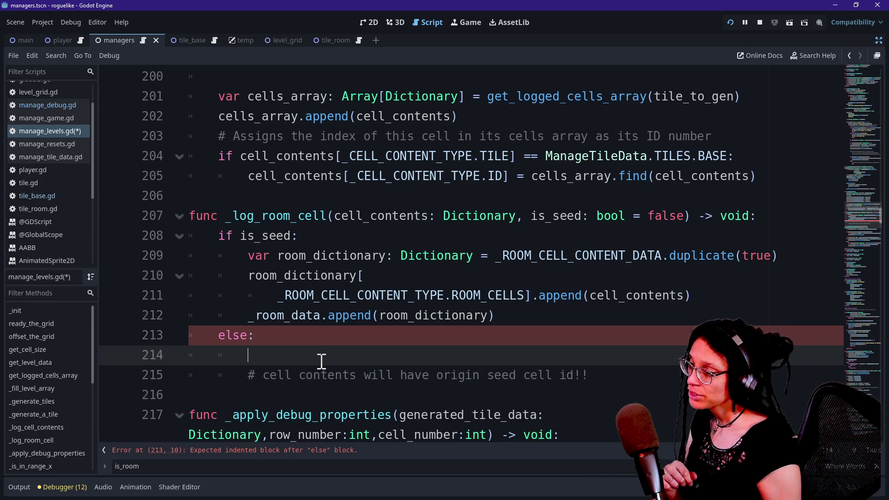
{"action": "left_click_drag", "start_coordinate": [454, 376], "coordinate": [551, 377]}
{"action": "left_click", "coordinate": [547, 376]}
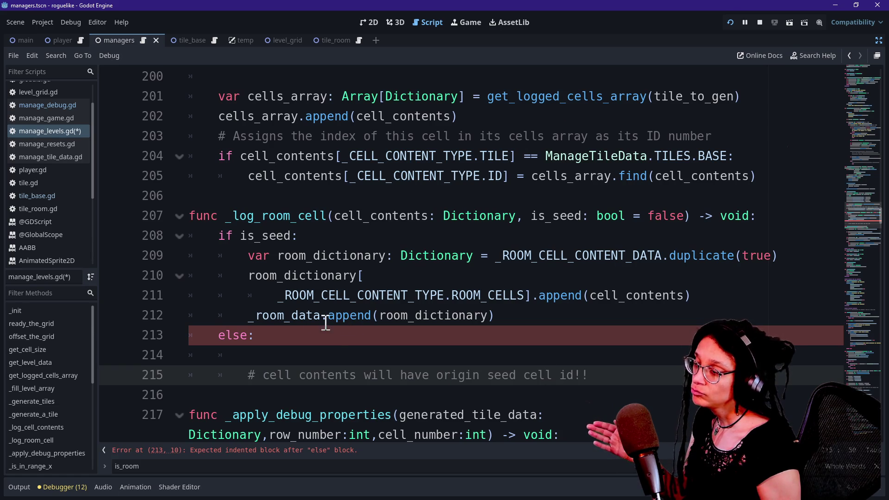
{"action": "left_click_drag", "start_coordinate": [278, 296], "coordinate": [267, 307]}
{"action": "left_click", "coordinate": [454, 345]}
{"action": "left_click", "coordinate": [455, 354]}
Step: Begin a var room_data declaration line in the else branch of _log_room_cell
{"action": "type", "text": "for"}
{"action": "key", "text": "BackSpace"}
{"action": "key", "text": "BackSpace"}
{"action": "key", "text": "BackSpace"}
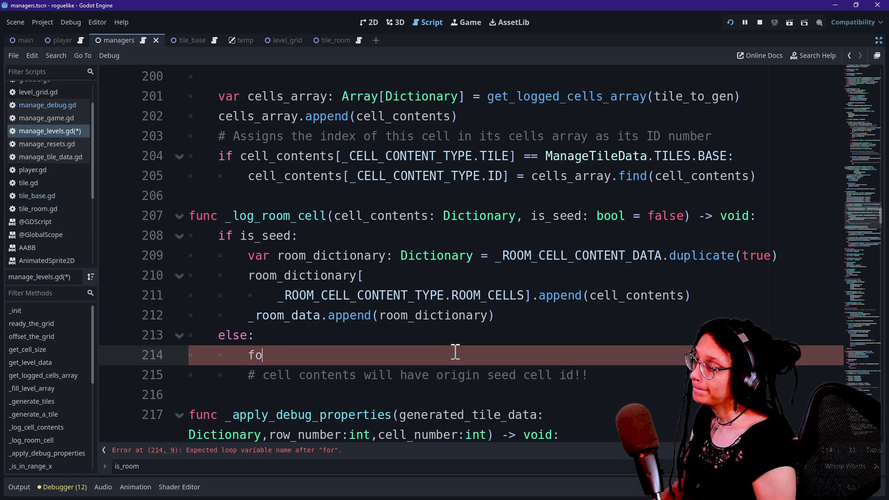
{"action": "type", "text": "f"}
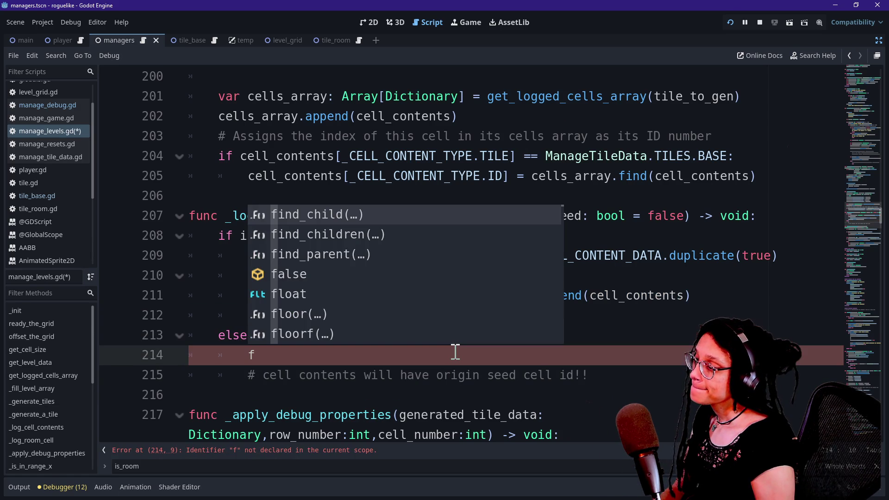
{"action": "key", "text": "BackSpace"}
{"action": "type", "text": "var "}
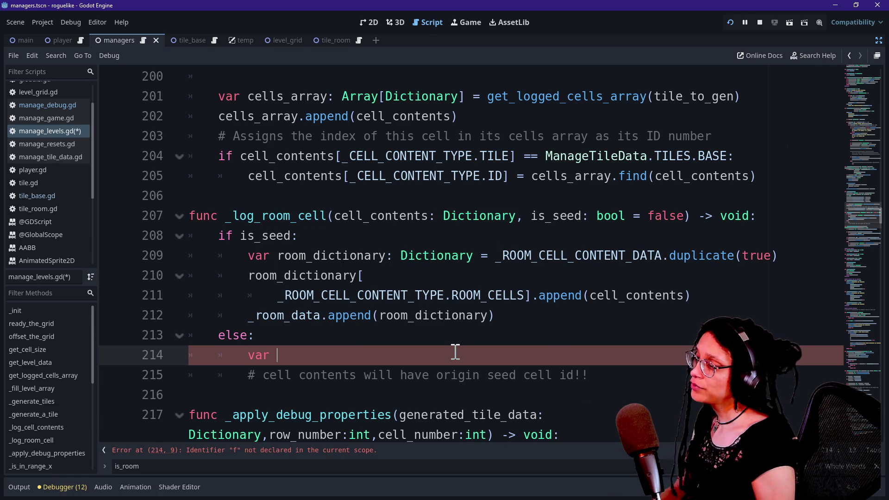
{"action": "type", "text": "room_dta"}
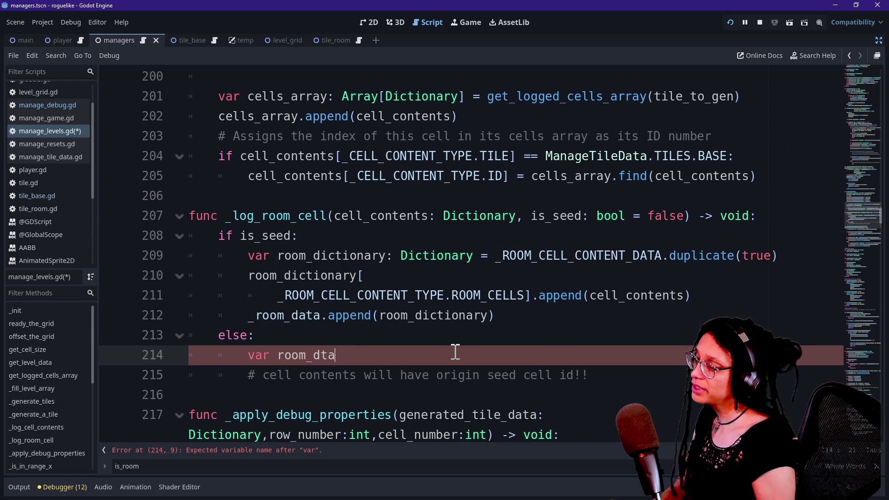
{"action": "key", "text": "BackSpace"}
{"action": "type", "text": "ata"}
{"action": "key", "text": "BackSpace"}
{"action": "type", "text": ":"}
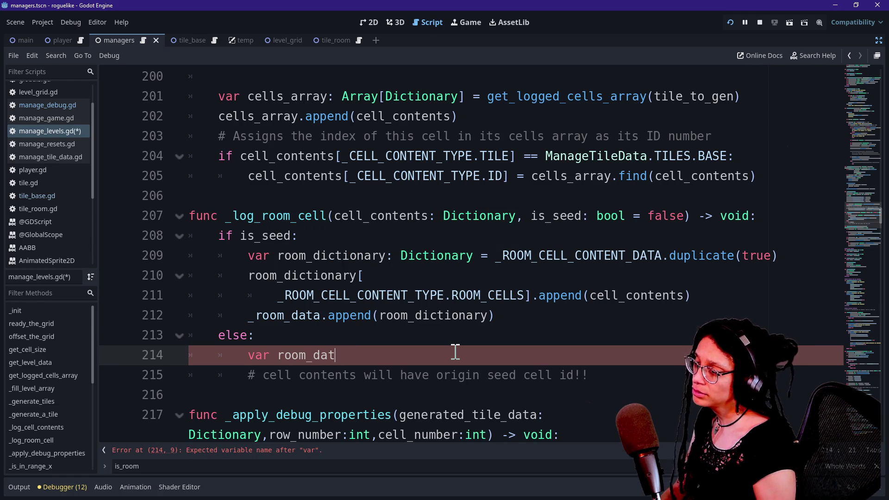
{"action": "key", "text": "BackSpace"}
{"action": "key", "text": "BackSpace"}
{"action": "key", "text": "BackSpace"}
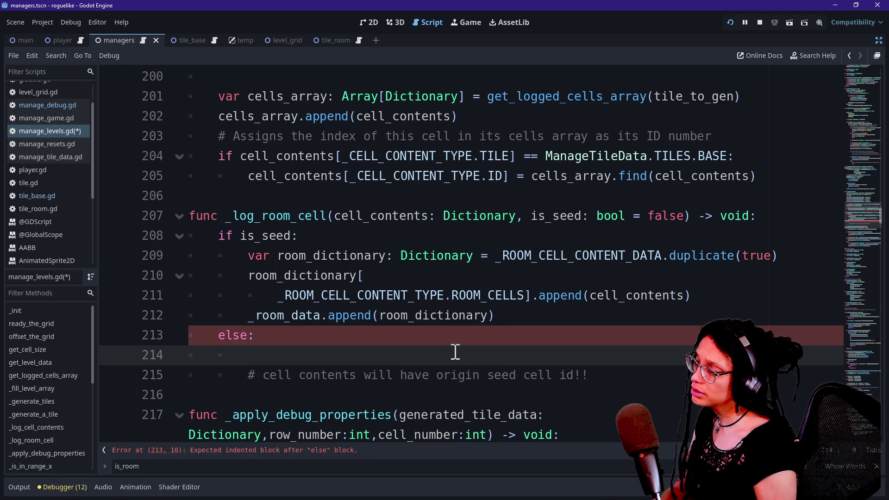
Step: Write the loop header 'for room_dictionary in _room_data:' and start its body
{"action": "type", "text": "for "}
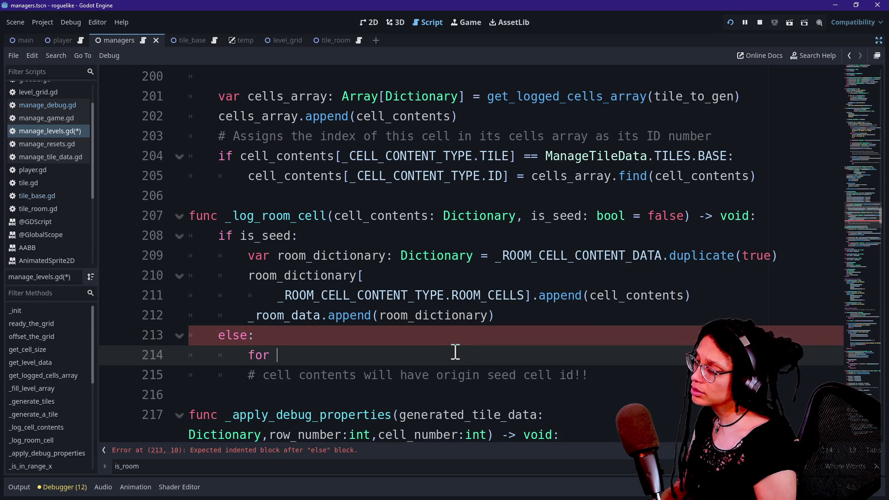
{"action": "type", "text": "dictionary"}
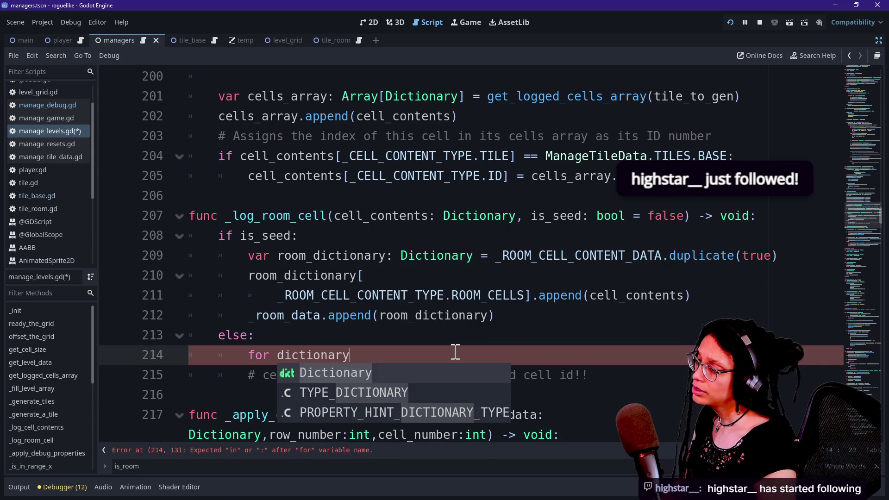
{"action": "key", "text": "BackSpace"}
{"action": "key", "text": "BackSpace"}
{"action": "key", "text": "BackSpace"}
{"action": "type", "text": "room_dict"}
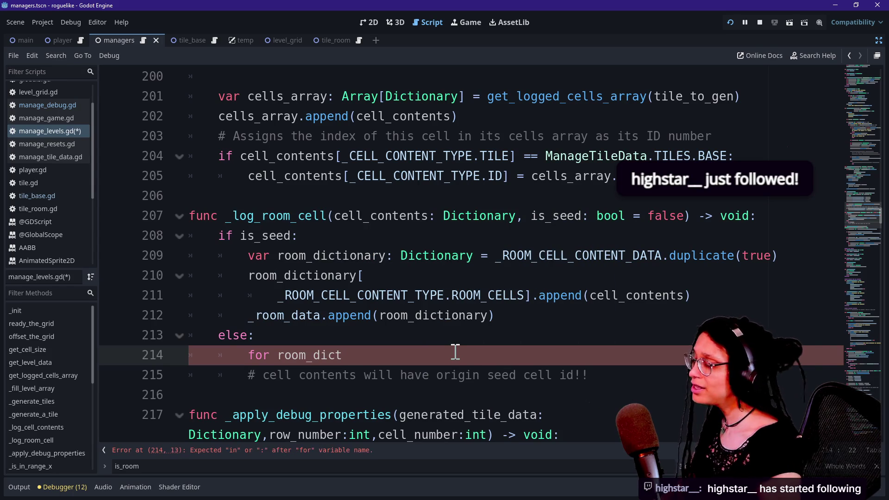
{"action": "type", "text": "ionary"}
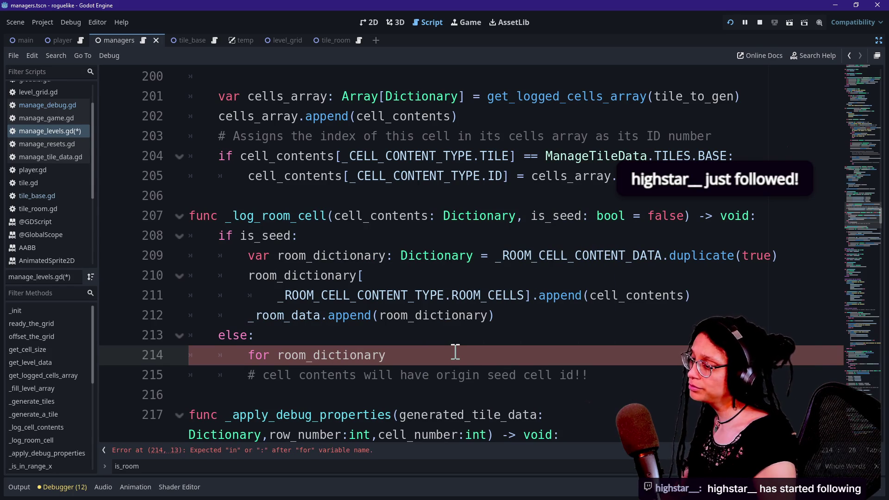
{"action": "type", "text": " in"}
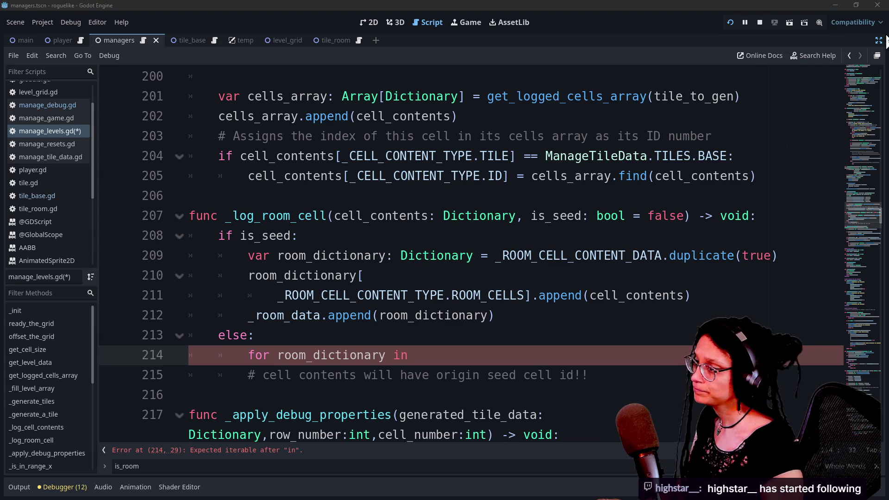
{"action": "left_click", "coordinate": [540, 354]}
{"action": "type", "text": "_ro"}
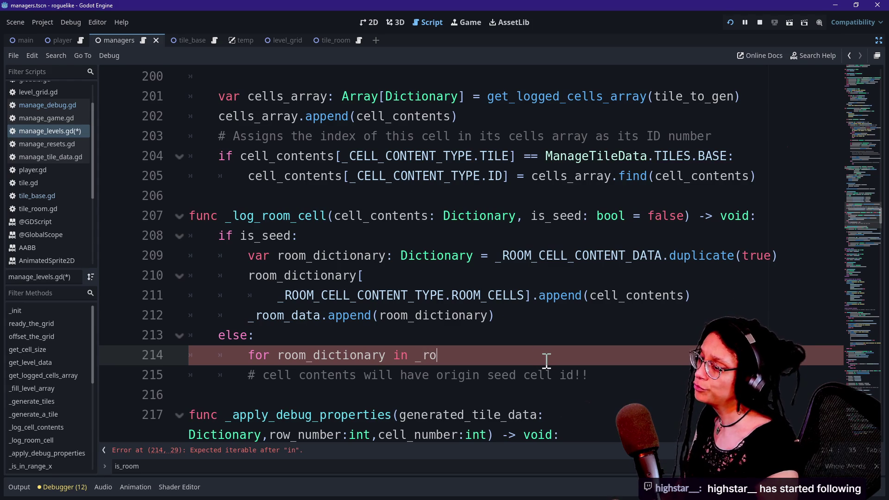
{"action": "type", "text": "om"}
{"action": "key", "text": "Down"}
{"action": "key", "text": "Return"}
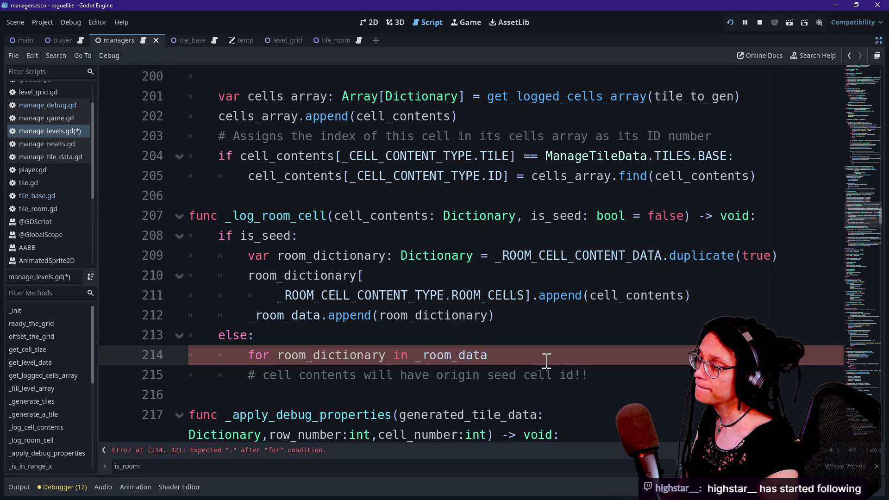
{"action": "type", "text": ":"}
{"action": "key", "text": "Return"}
Step: Type room_dictionary as Dictionary and begin the loop body with 'if _room_data[0]'
{"action": "scroll", "coordinate": [540, 342], "scroll_direction": "down", "scroll_amount": 1}
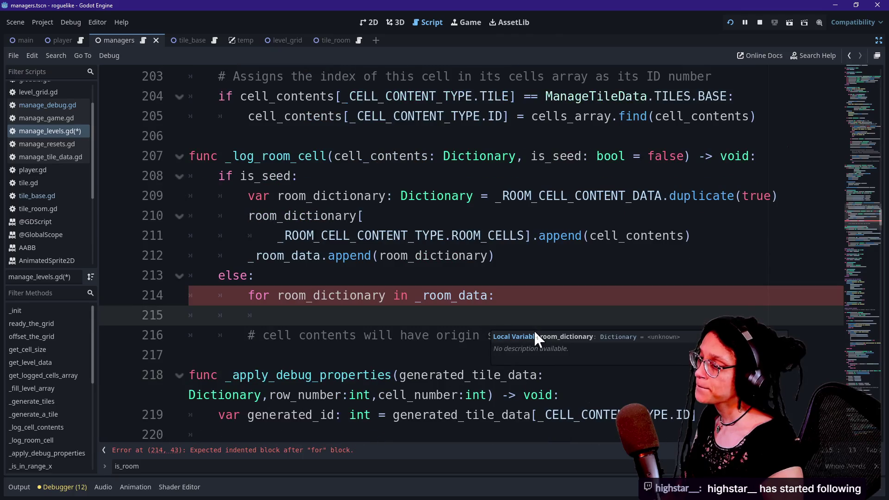
{"action": "left_click", "coordinate": [393, 296]}
{"action": "type", "text": ": Dictionary"}
{"action": "left_click", "coordinate": [352, 316]}
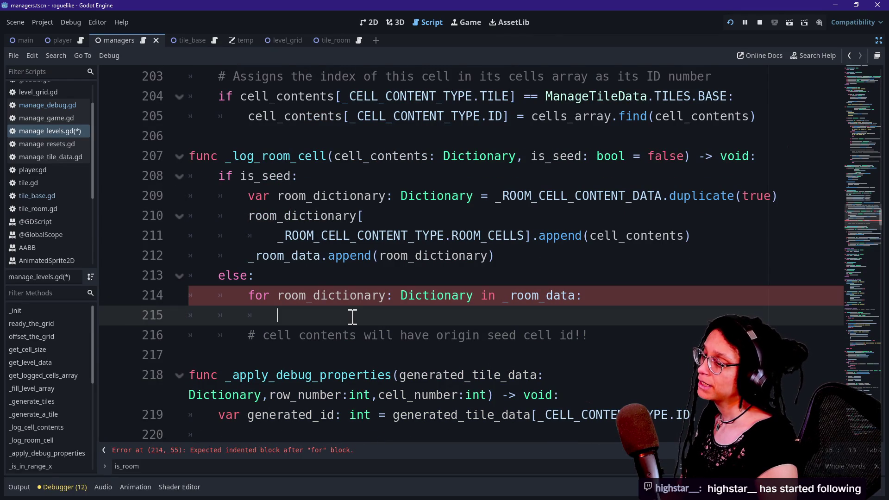
{"action": "type", "text": "if "}
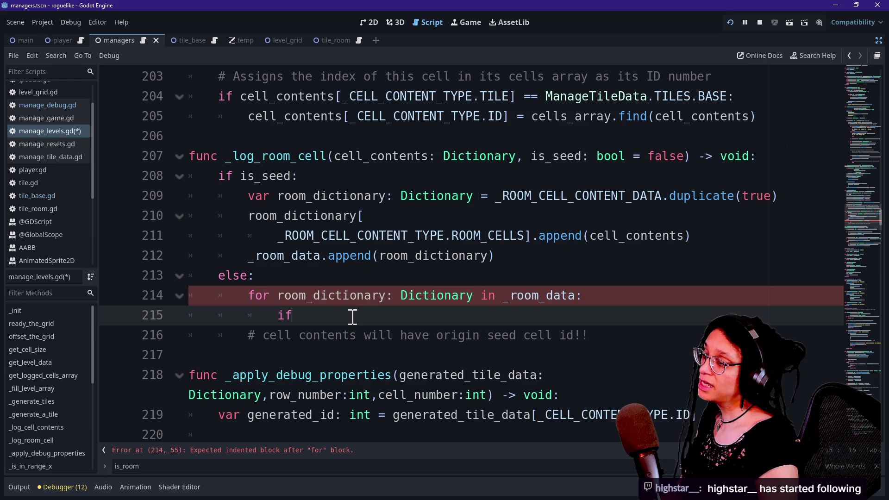
{"action": "type", "text": "_"}
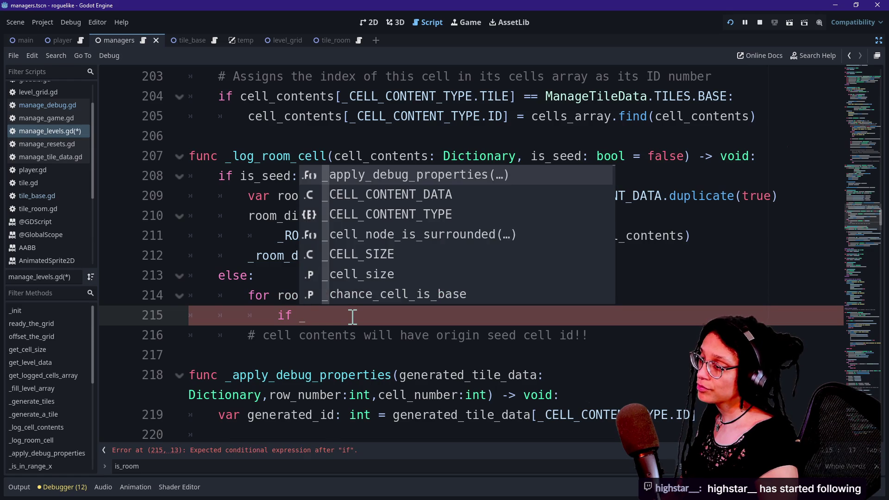
{"action": "type", "text": "room_data["}
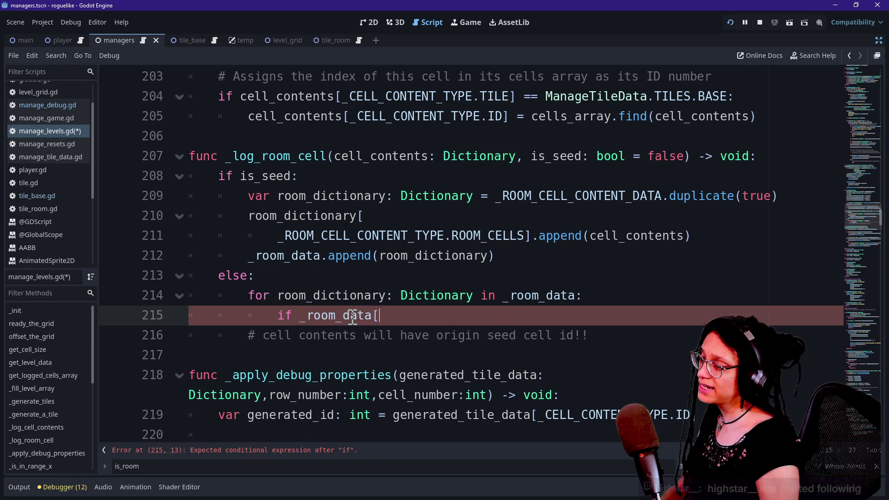
{"action": "type", "text": "0]"}
{"action": "left_click", "coordinate": [464, 194]}
Step: Under else, start 'var origin_seed_cell_id: int = _get_cell_content(cell_contents'
{"action": "left_click", "coordinate": [488, 283]}
{"action": "key", "text": "Return"}
{"action": "type", "text": "var "}
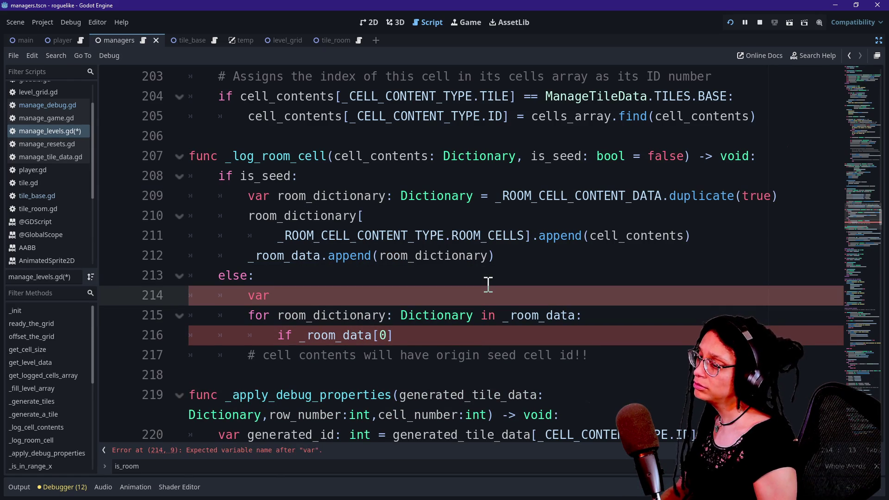
{"action": "type", "text": "o"}
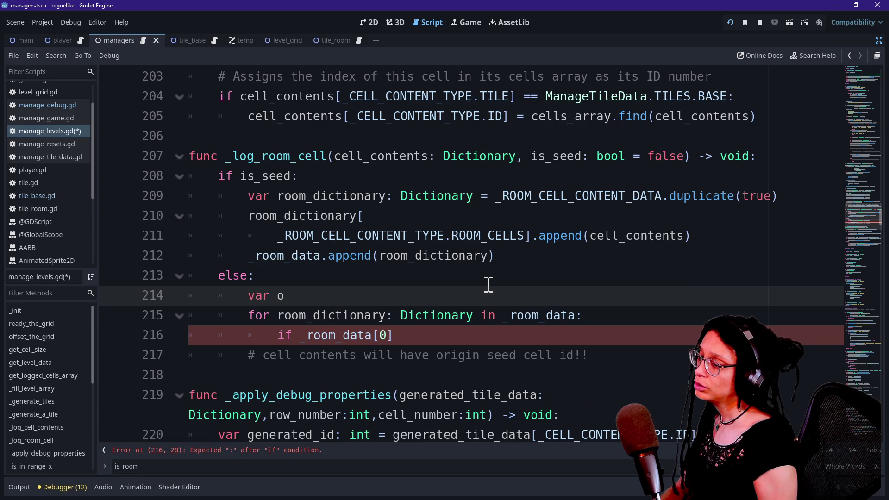
{"action": "type", "text": "rigin_seed"}
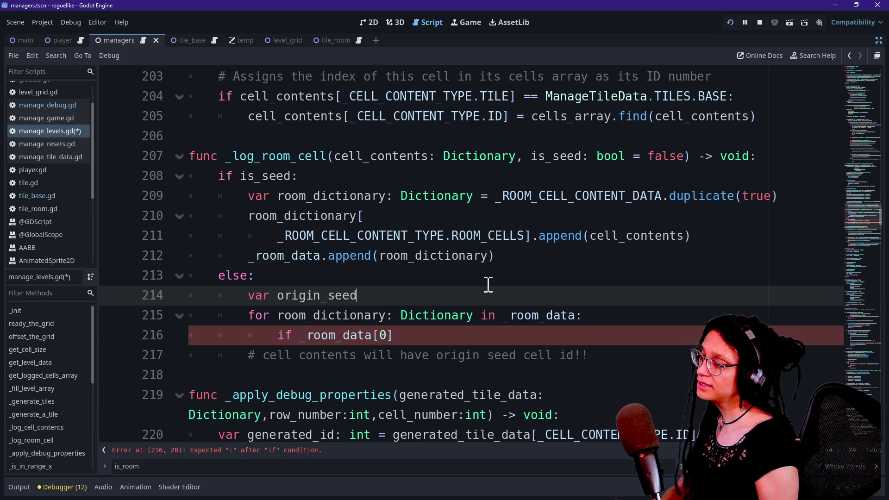
{"action": "type", "text": "_cell:"}
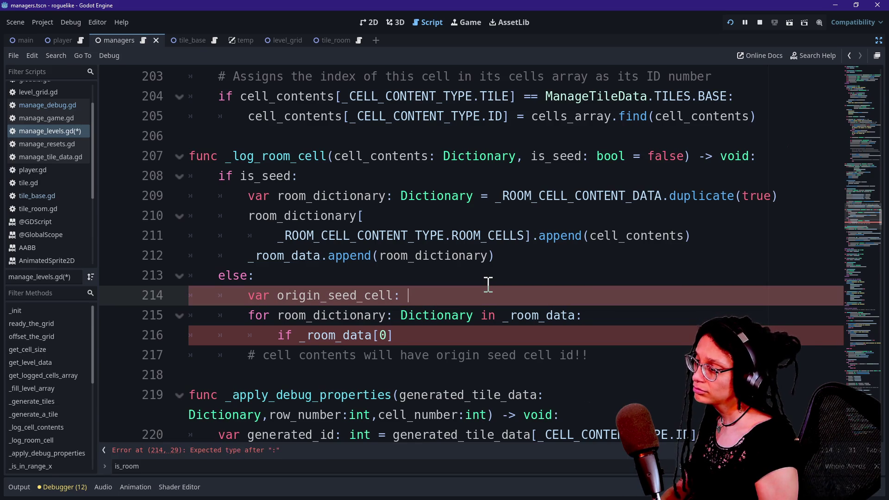
{"action": "key", "text": "BackSpace"}
{"action": "type", "text": "_id"}
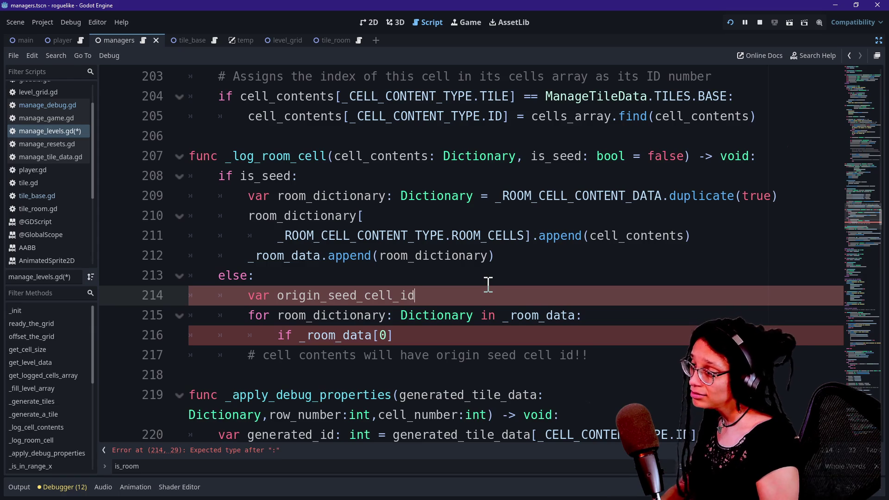
{"action": "type", "text": ": int = _ge"}
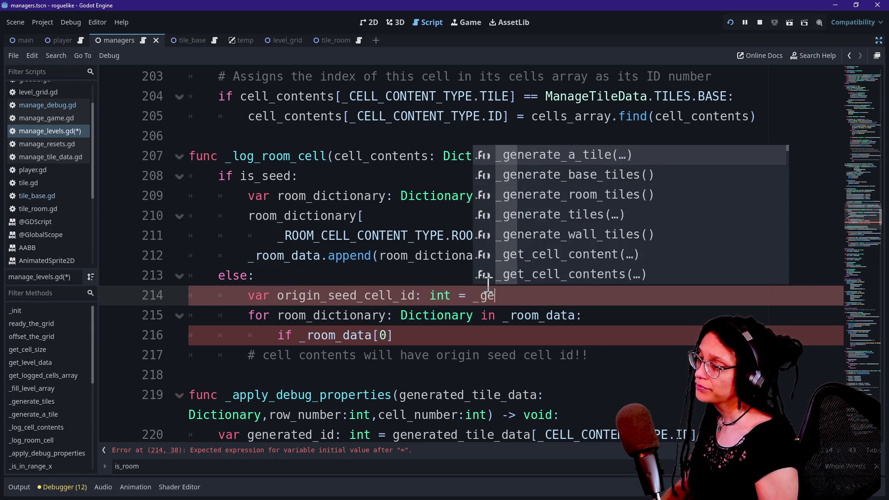
{"action": "type", "text": "t"}
{"action": "key", "text": "Return"}
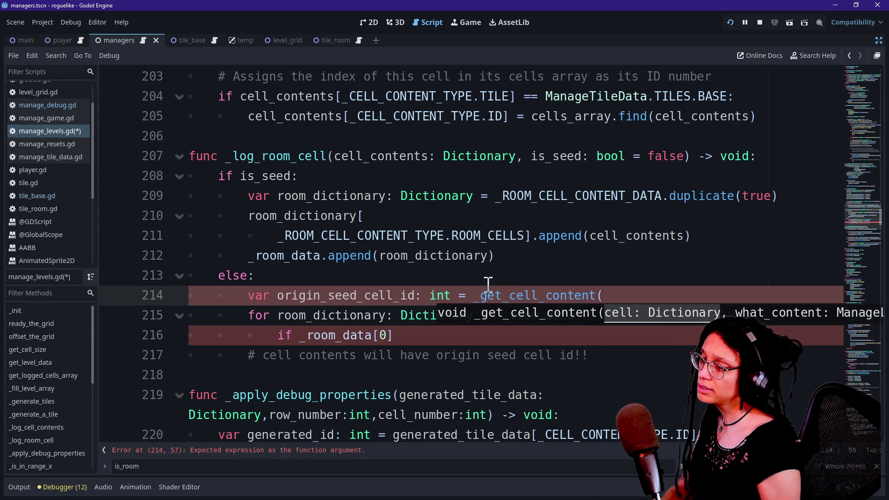
{"action": "type", "text": "cell_cnte"}
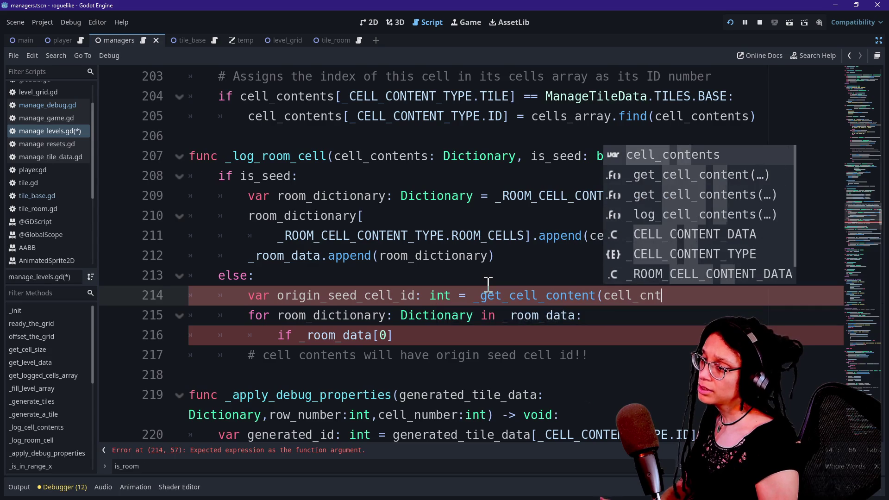
{"action": "key", "text": "Return"}
Step: Move the arguments to an indented line and pass _CELL_CONTENT_TYPE.ORIGIN_ROOM_SEED_ID, closing the call
{"action": "left_click", "coordinate": [599, 301]}
{"action": "key", "text": "Return"}
{"action": "left_click", "coordinate": [526, 315]}
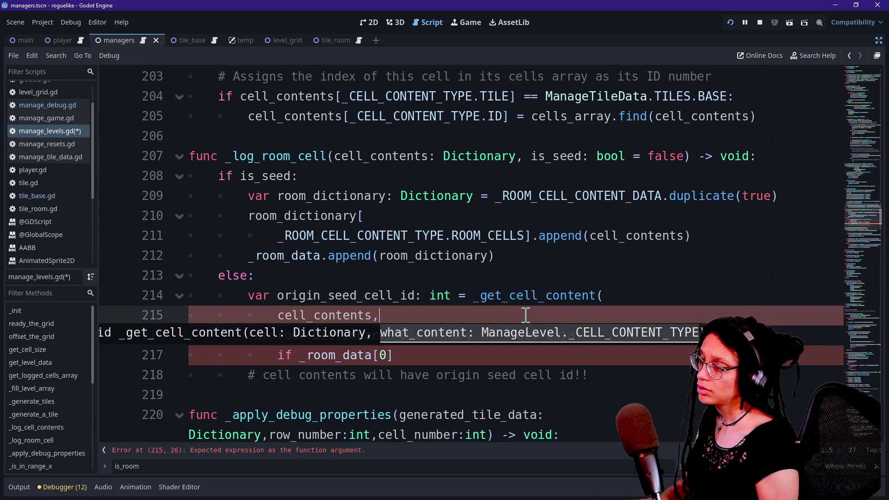
{"action": "type", "text": "_CELL"}
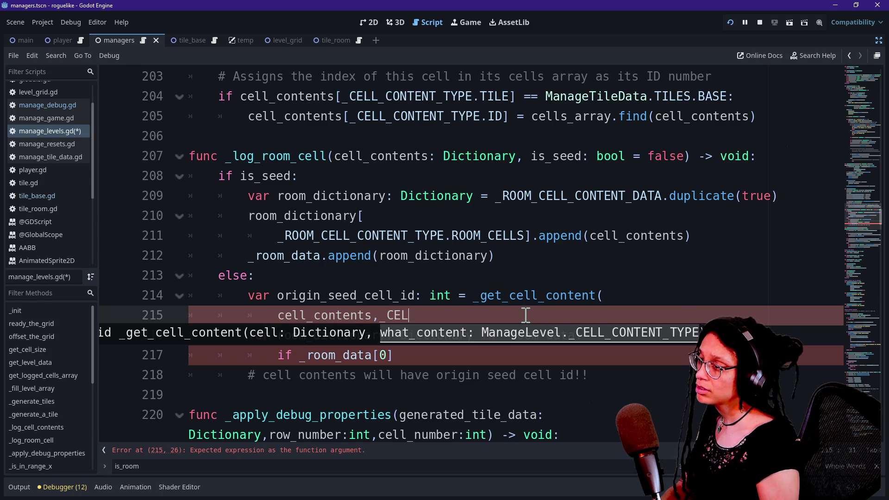
{"action": "key", "text": "Up"}
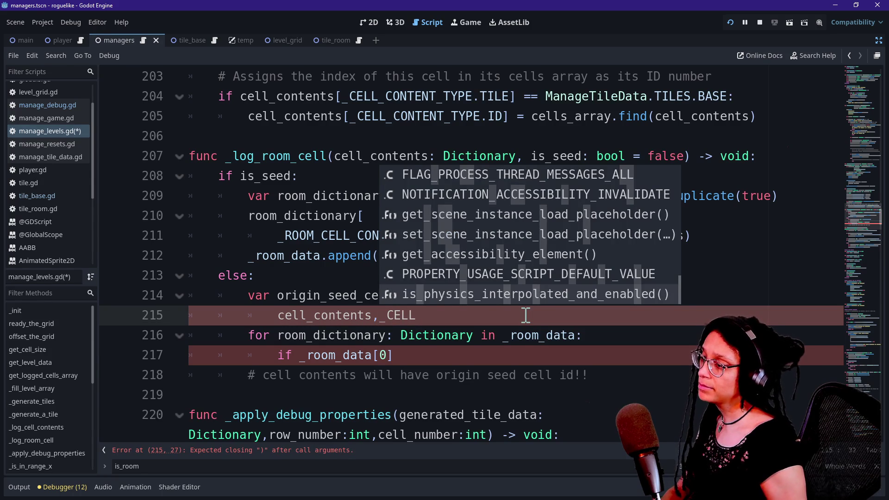
{"action": "type", "text": "_CONTENT_TYPE/."}
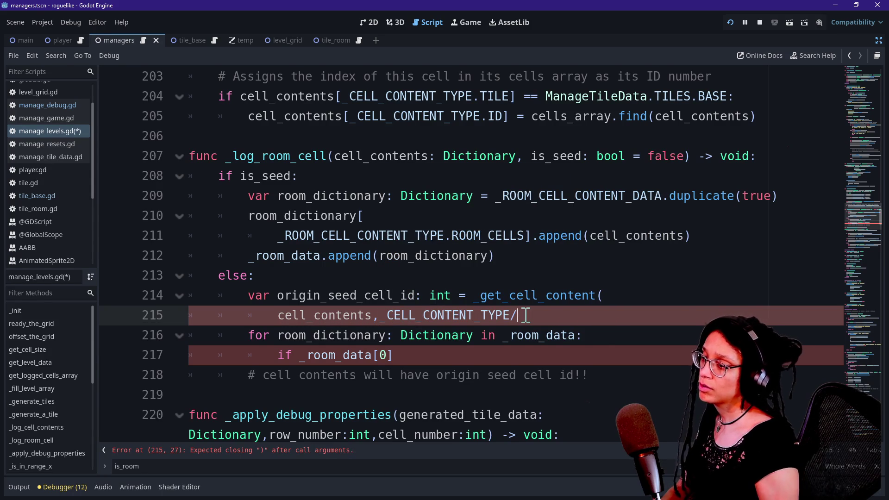
{"action": "key", "text": "BackSpace"}
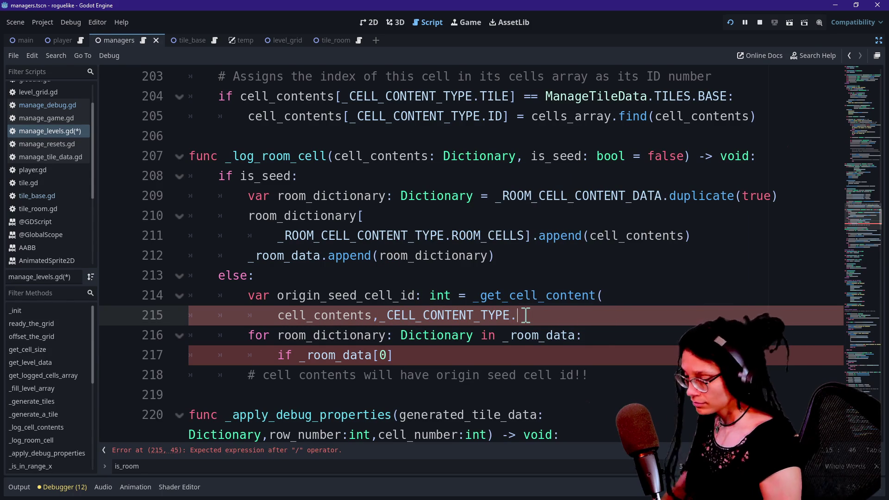
{"action": "key", "text": "Return"}
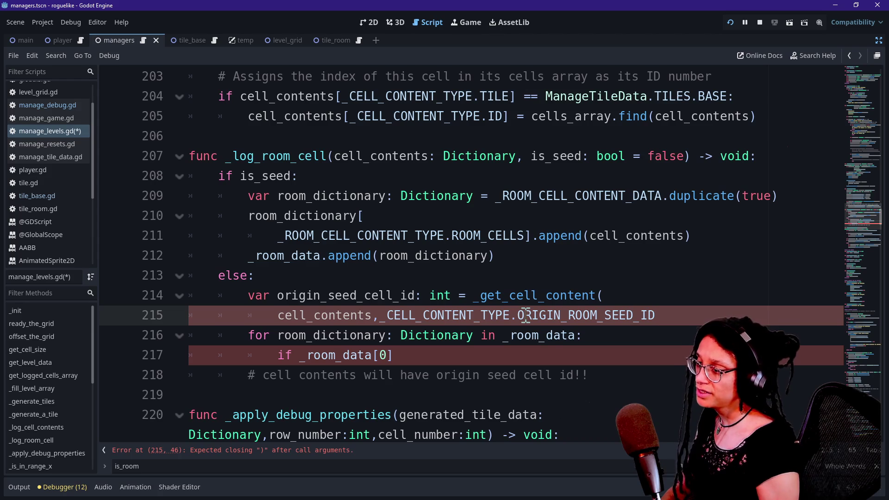
{"action": "type", "text": ")"}
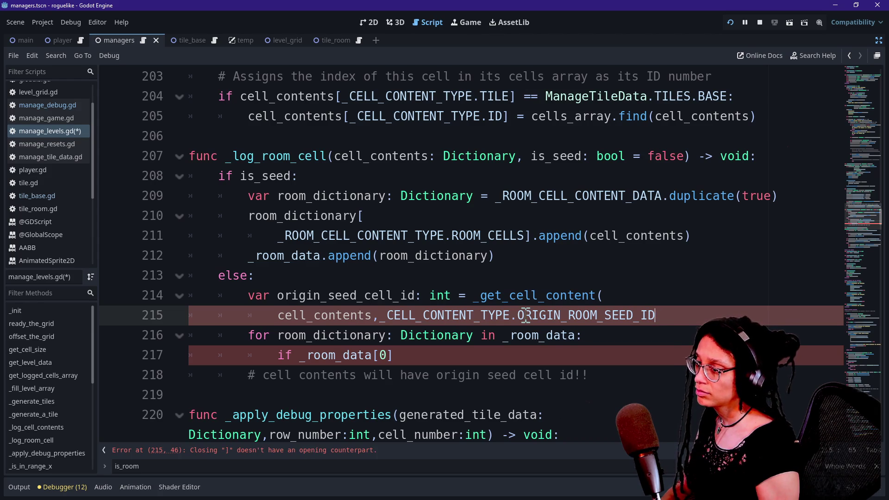
{"action": "left_click", "coordinate": [467, 317]}
{"action": "scroll", "coordinate": [579, 357], "scroll_direction": "down", "scroll_amount": 1}
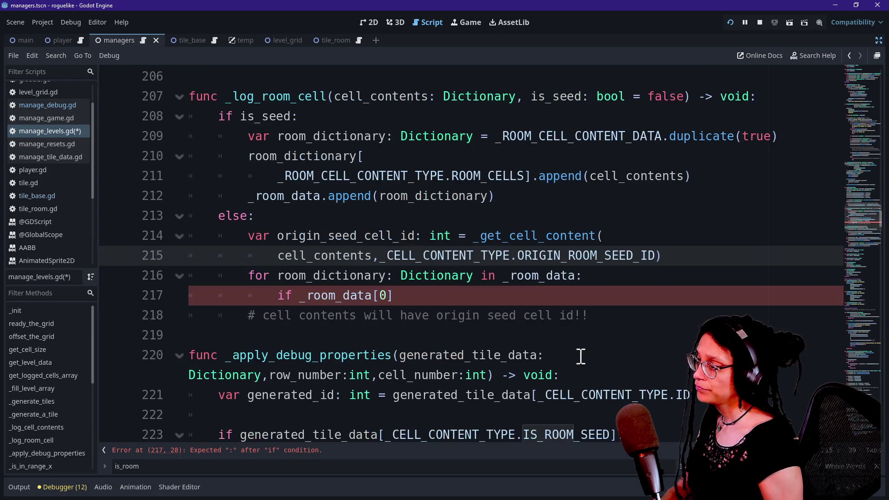
Step: Trim the unfinished loop condition back to 'if _room_data[0].'
{"action": "left_click_drag", "start_coordinate": [277, 299], "coordinate": [422, 297]}
{"action": "left_click", "coordinate": [428, 301]}
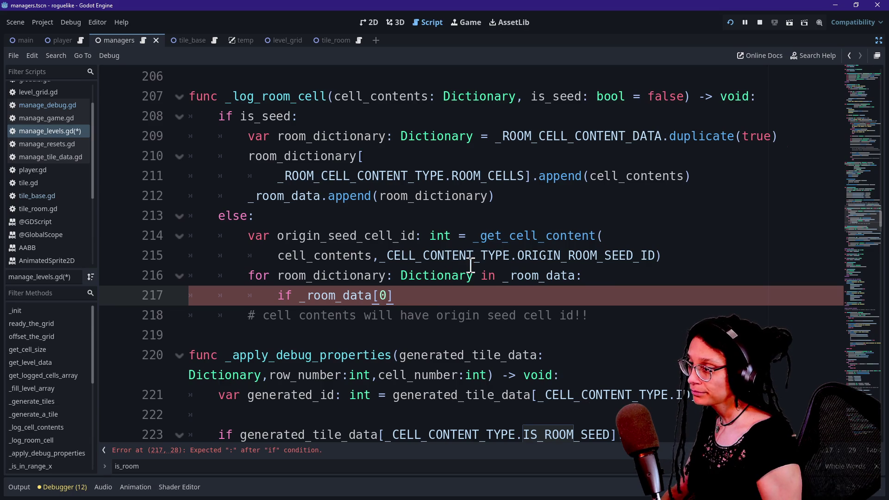
{"action": "type", "text": ".get"}
{"action": "key", "text": "BackSpace"}
{"action": "left_click", "coordinate": [697, 275]}
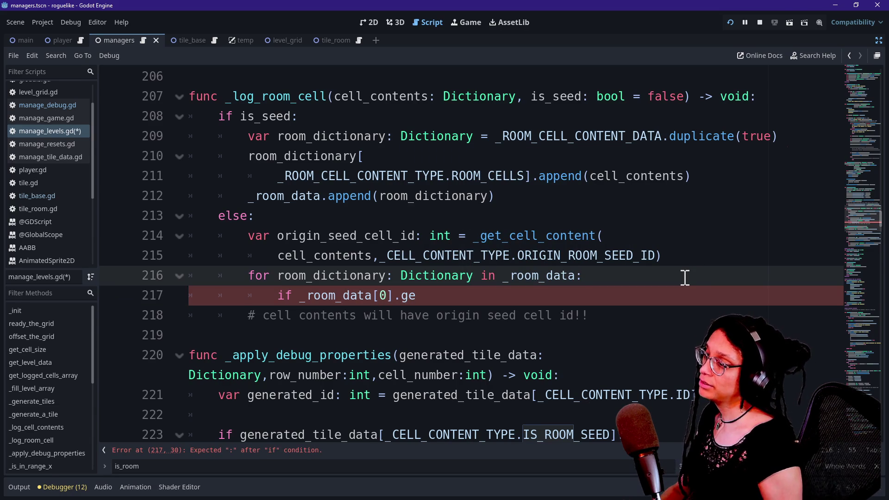
{"action": "left_click", "coordinate": [684, 254]}
{"action": "key", "text": "Return"}
{"action": "type", "text": "var"}
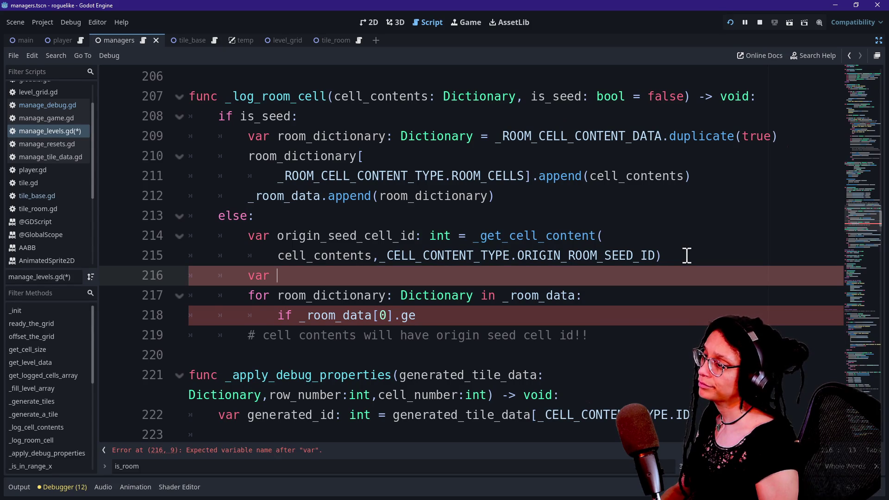
{"action": "key", "text": "BackSpace"}
{"action": "key", "text": "BackSpace"}
{"action": "key", "text": "BackSpace"}
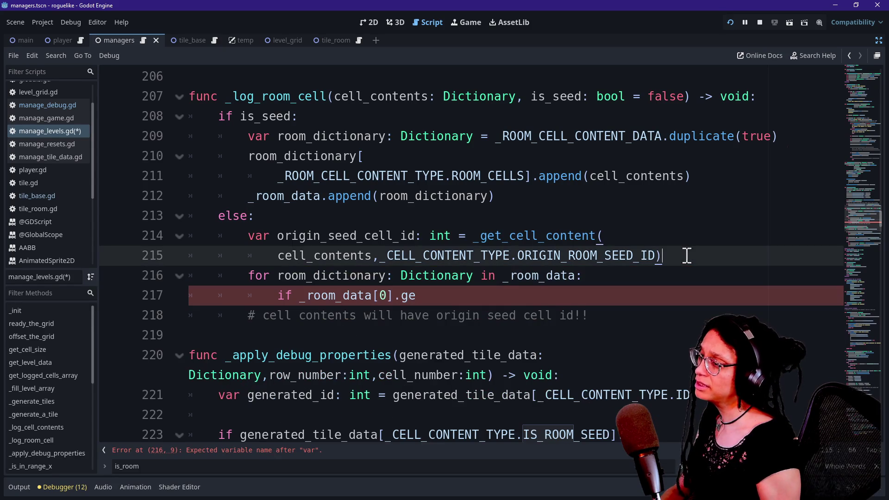
{"action": "left_click", "coordinate": [495, 295]}
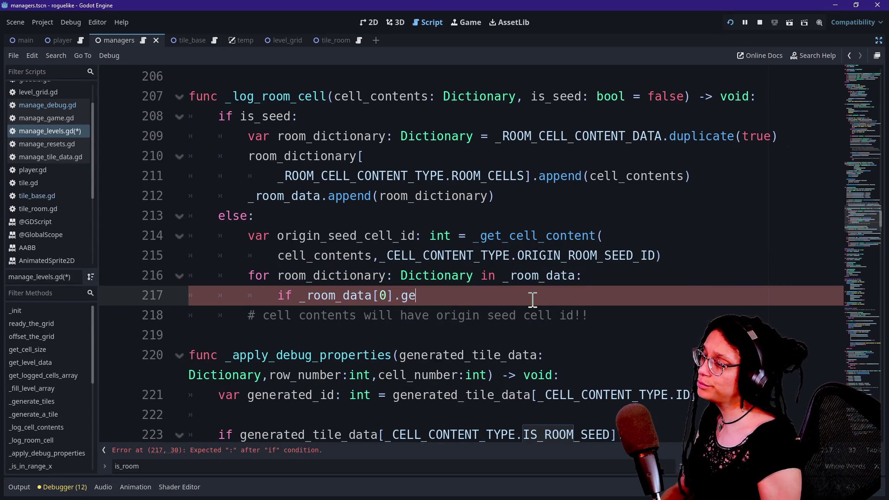
{"action": "key", "text": "BackSpace"}
{"action": "key", "text": "BackSpace"}
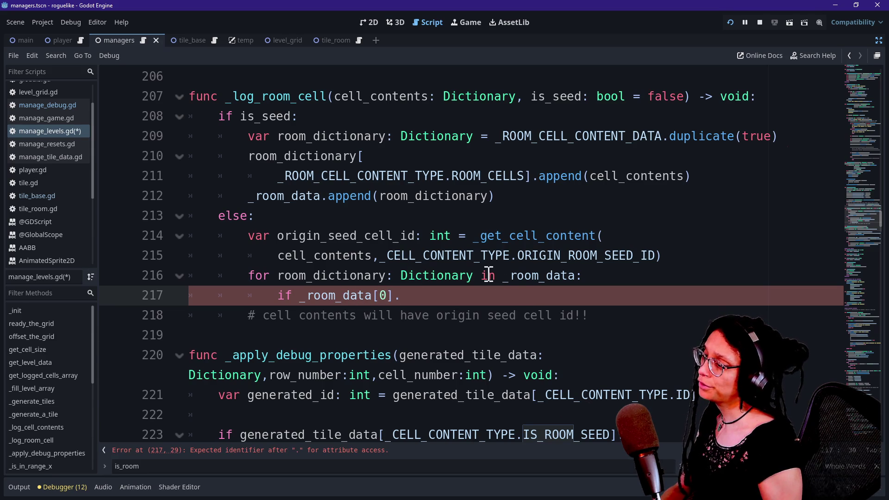
Step: Insert a blank line after the origin seed id lookup, before the for loop
{"action": "left_click", "coordinate": [691, 258]}
{"action": "key", "text": "Return"}
{"action": "type", "text": "var"}
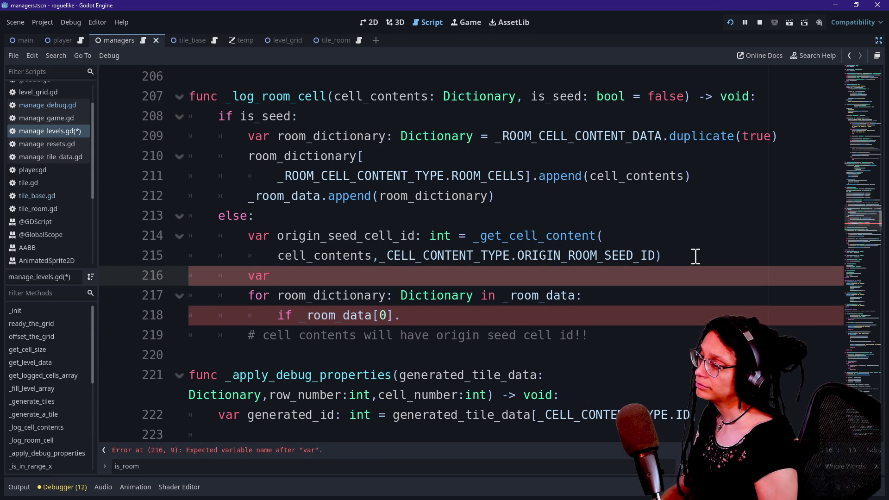
{"action": "key", "text": "BackSpace"}
{"action": "key", "text": "BackSpace"}
{"action": "key", "text": "BackSpace"}
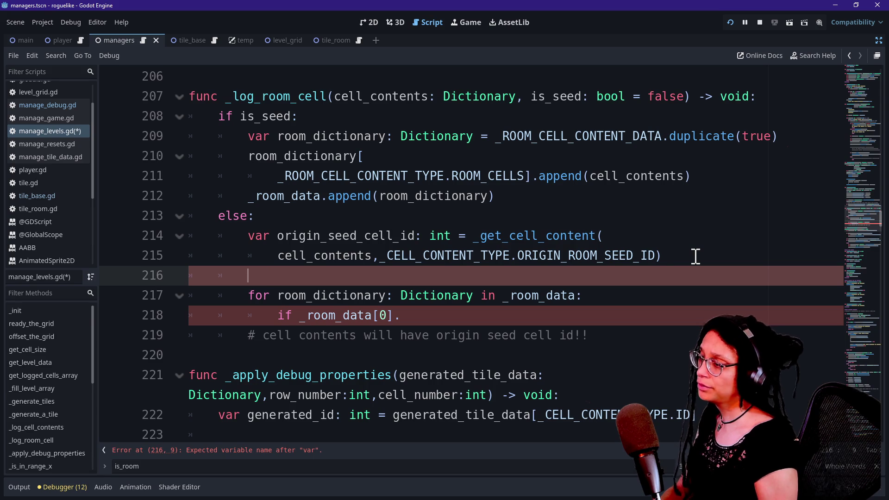
Step: Remove the blank line and add 'var room_dictionary_seed: int = _get_cell_content(' as the loop's first line
{"action": "key", "text": "BackSpace"}
{"action": "left_click", "coordinate": [685, 274]}
{"action": "key", "text": "Return"}
{"action": "type", "text": "va"}
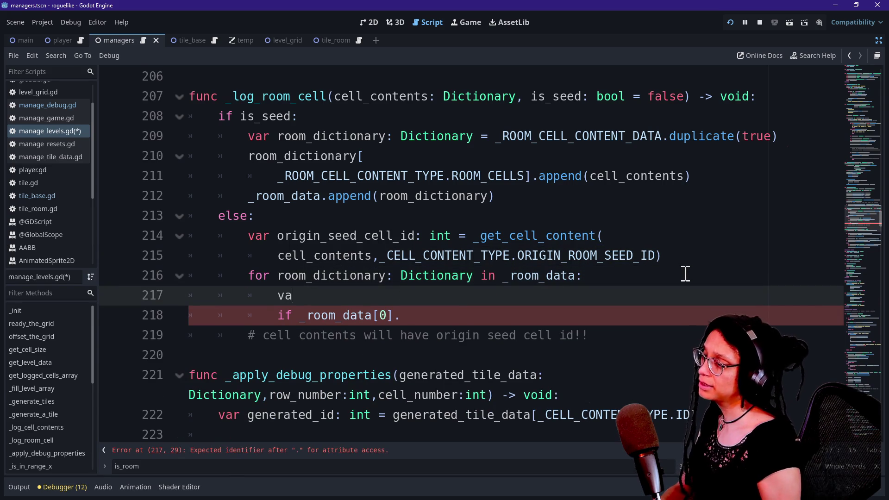
{"action": "type", "text": "r room"}
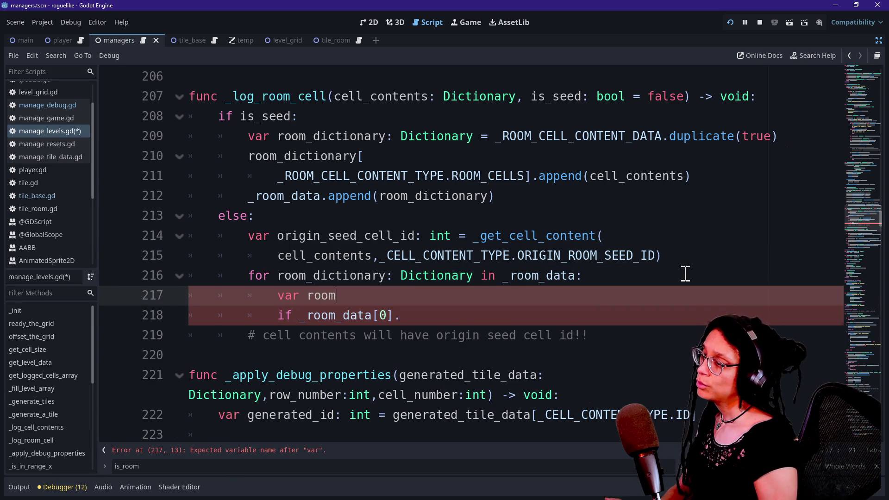
{"action": "type", "text": "_data_o"}
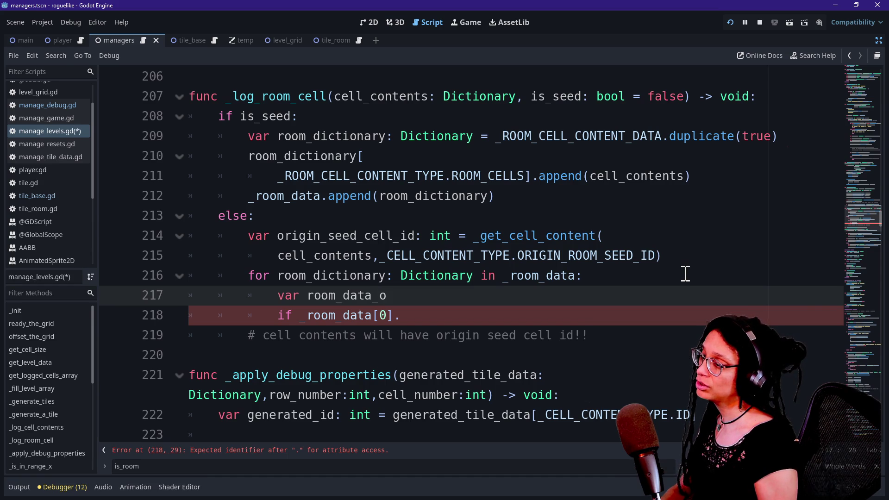
{"action": "key", "text": "BackSpace"}
{"action": "type", "text": "seed:"}
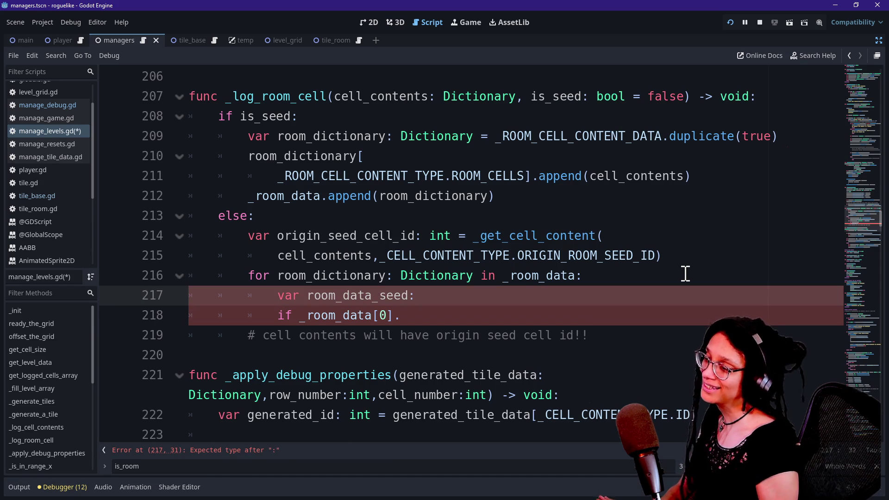
{"action": "key", "text": "BackSpace"}
{"action": "key", "text": "BackSpace"}
{"action": "key", "text": "BackSpace"}
{"action": "type", "text": "ictio"}
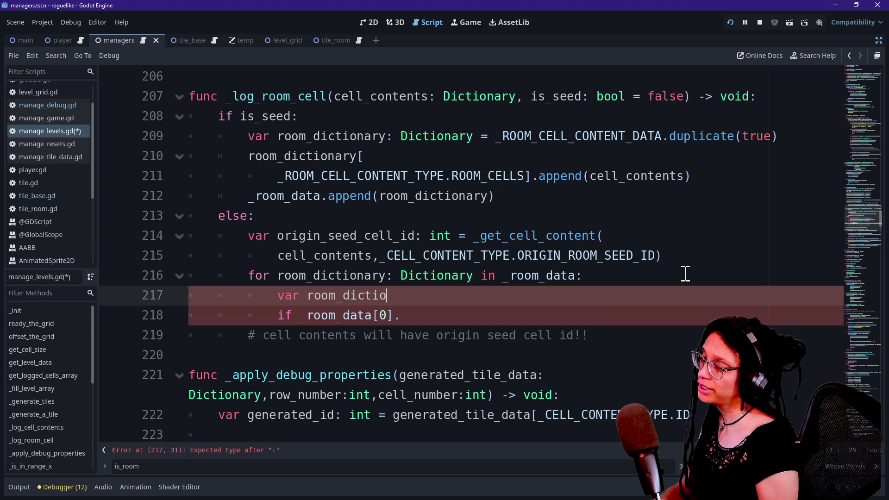
{"action": "type", "text": "nary_seed:"}
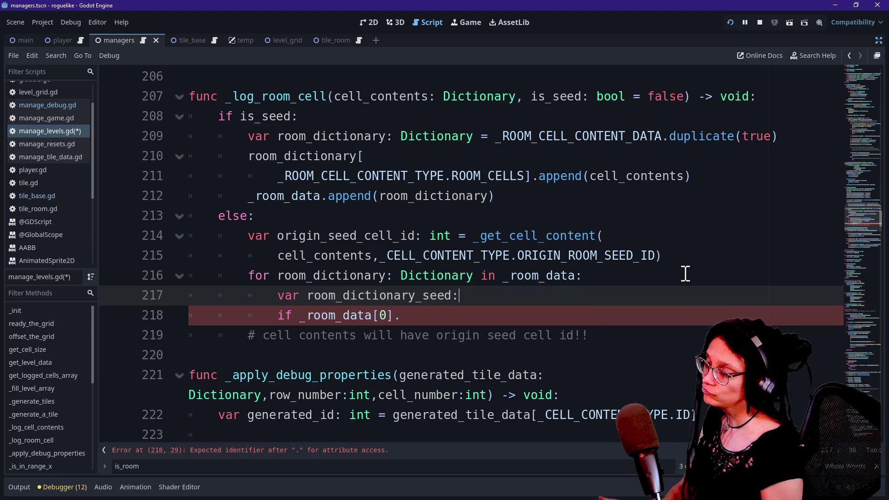
{"action": "type", "text": " int ="}
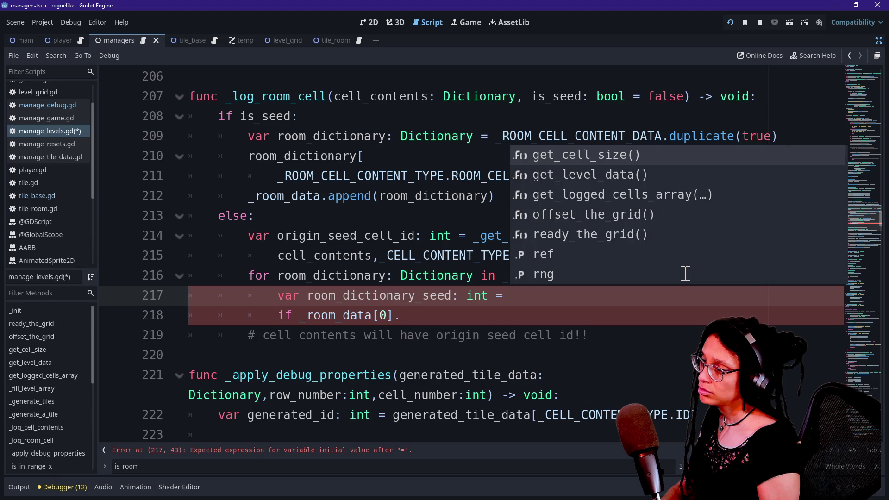
{"action": "type", "text": "_get"}
{"action": "key", "text": "BackSpace"}
{"action": "key", "text": "BackSpace"}
{"action": "key", "text": "BackSpace"}
{"action": "type", "text": "_get_cell"}
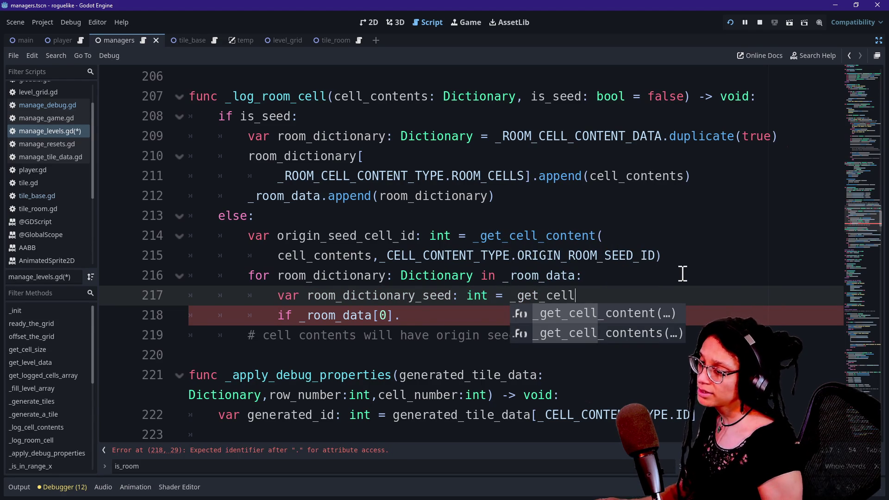
{"action": "left_click", "coordinate": [650, 318]}
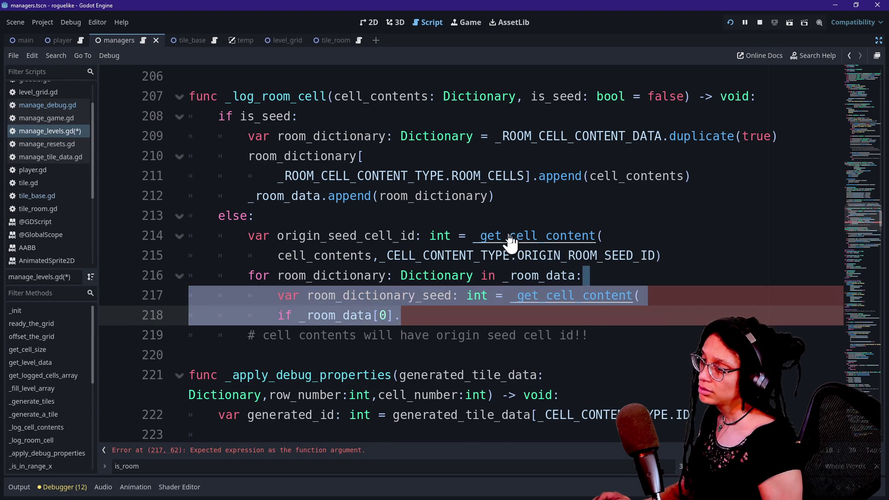
Step: Jump to the _get_cell_content definition and look over its signature and return statement
{"action": "left_click", "coordinate": [507, 238], "text": "ctrl"}
{"action": "left_click", "coordinate": [271, 242]}
{"action": "left_click", "coordinate": [413, 349]}
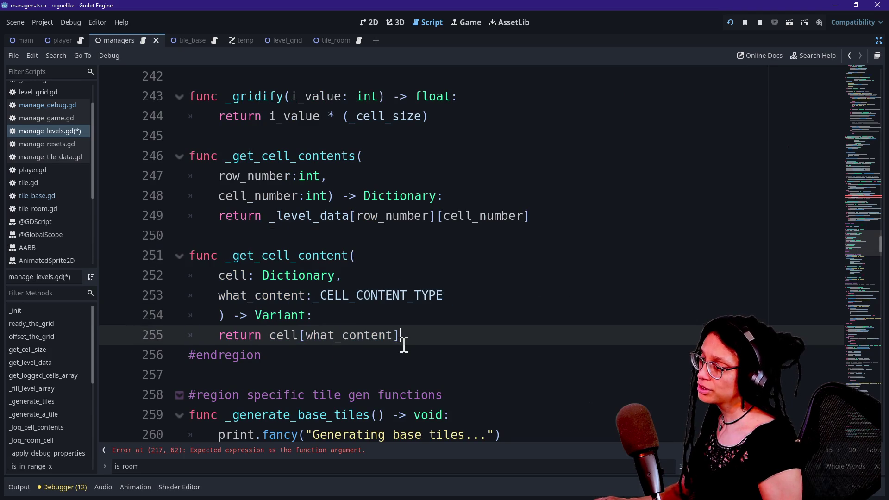
{"action": "left_click_drag", "start_coordinate": [232, 256], "coordinate": [312, 295]}
{"action": "left_click", "coordinate": [395, 335]}
{"action": "left_click_drag", "start_coordinate": [255, 315], "coordinate": [357, 357]}
{"action": "key", "text": "Down"}
{"action": "scroll", "coordinate": [318, 323], "scroll_direction": "down", "scroll_amount": 1}
{"action": "scroll", "coordinate": [317, 323], "scroll_direction": "down", "scroll_amount": 2}
{"action": "mouse_move", "coordinate": [193, 255]}
{"action": "left_mouse_down"}
{"action": "mouse_move", "coordinate": [369, 278]}
{"action": "mouse_move", "coordinate": [248, 275]}
{"action": "left_mouse_up"}
{"action": "left_click", "coordinate": [417, 277]}
{"action": "left_click", "coordinate": [248, 276]}
Step: Examine the cell: Dictionary and what_content parameters and the cell[what_content] Variant return
{"action": "left_click_drag", "start_coordinate": [248, 216], "coordinate": [359, 224]}
{"action": "left_click", "coordinate": [355, 220]}
{"action": "left_click", "coordinate": [305, 278]}
{"action": "left_click_drag", "start_coordinate": [305, 278], "coordinate": [391, 277]}
{"action": "mouse_move", "coordinate": [218, 236]}
{"action": "left_mouse_down"}
{"action": "mouse_move", "coordinate": [460, 236]}
{"action": "mouse_move", "coordinate": [317, 236]}
{"action": "left_mouse_up"}
{"action": "left_click", "coordinate": [459, 236]}
{"action": "left_click", "coordinate": [317, 236]}
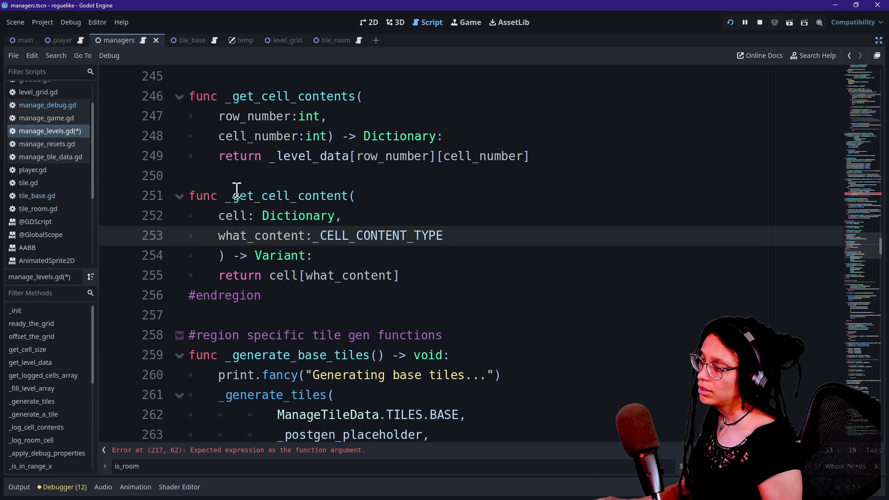
{"action": "left_click", "coordinate": [220, 217]}
{"action": "left_click_drag", "start_coordinate": [219, 217], "coordinate": [347, 214]}
{"action": "mouse_move", "coordinate": [204, 235]}
{"action": "left_mouse_down"}
{"action": "mouse_move", "coordinate": [458, 241]}
{"action": "mouse_move", "coordinate": [220, 233]}
{"action": "left_mouse_up"}
{"action": "left_click", "coordinate": [457, 241]}
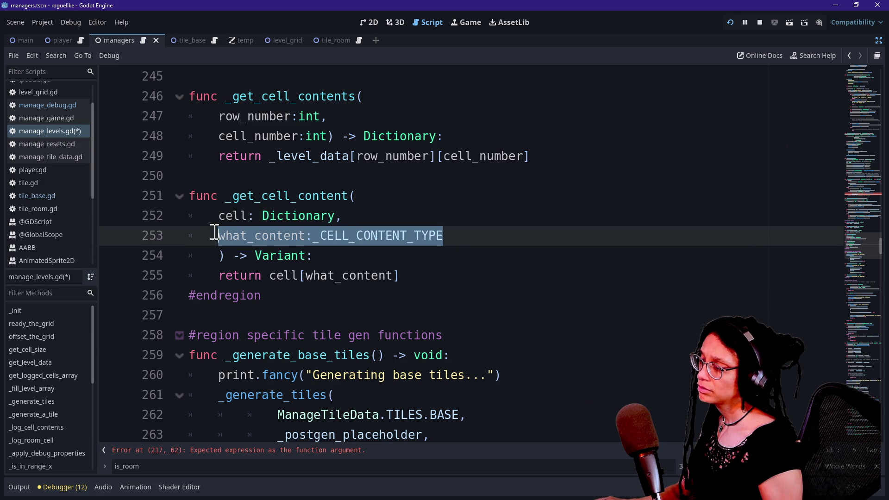
{"action": "left_click", "coordinate": [214, 234]}
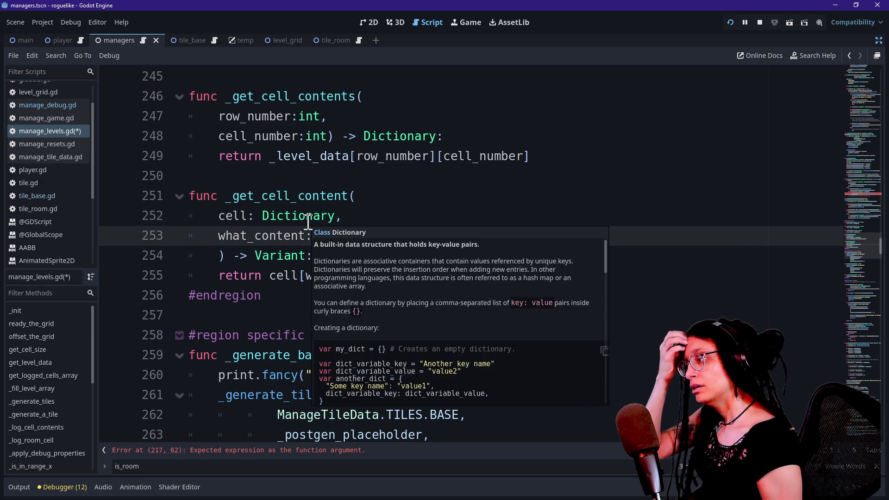
{"action": "mouse_move", "coordinate": [324, 259]}
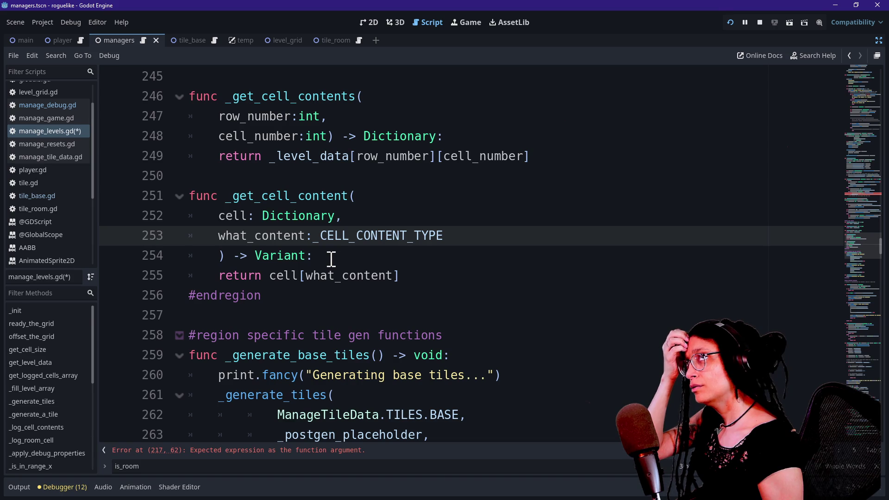
Step: Start a _get_room_cell_content helper function after #endregion, then undo it
{"action": "left_click", "coordinate": [307, 295]}
{"action": "key", "text": "Return"}
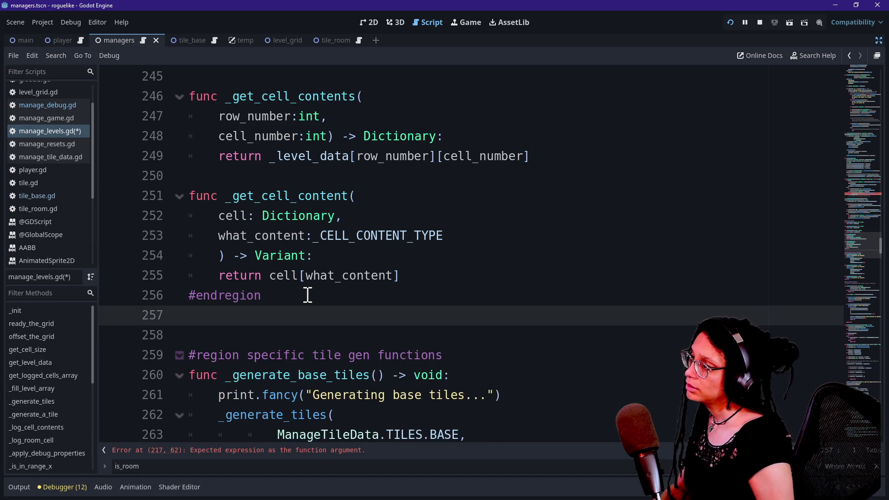
{"action": "key", "text": "Return"}
{"action": "type", "text": "func _get_"}
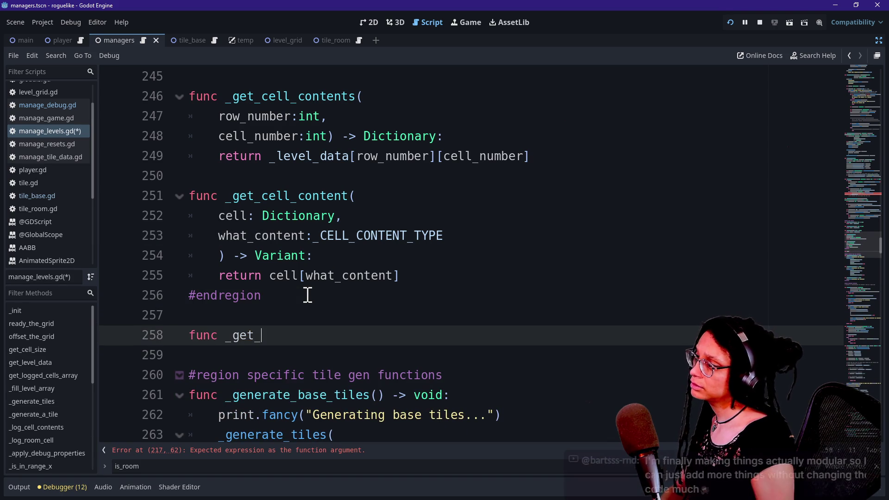
{"action": "type", "text": "room_cell"}
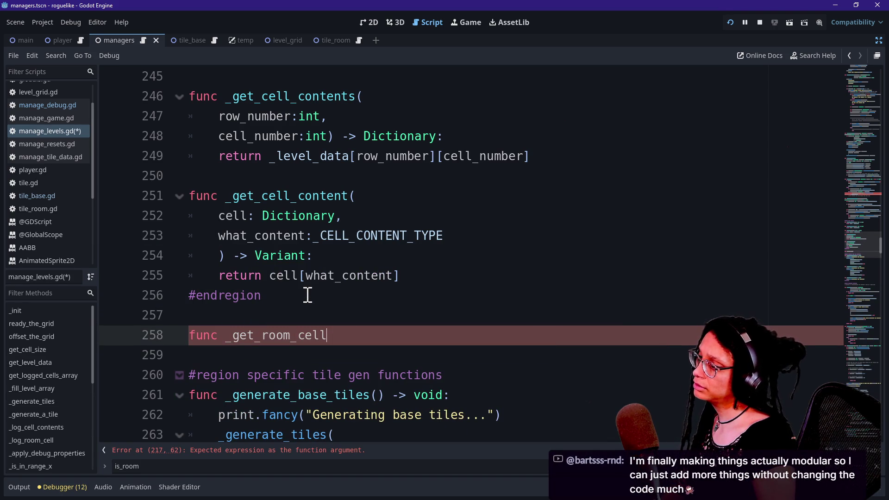
{"action": "type", "text": "_content"}
{"action": "key", "text": "Return"}
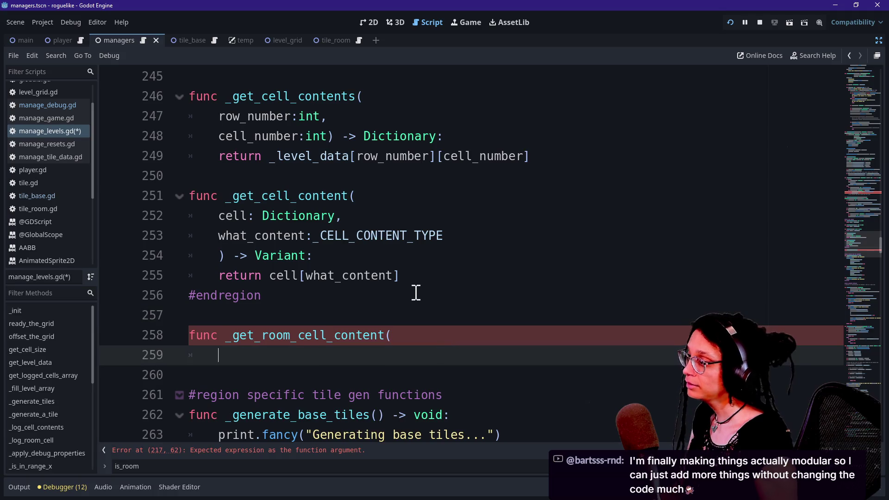
{"action": "left_click_drag", "start_coordinate": [417, 292], "coordinate": [446, 334]}
{"action": "left_click", "coordinate": [448, 334]}
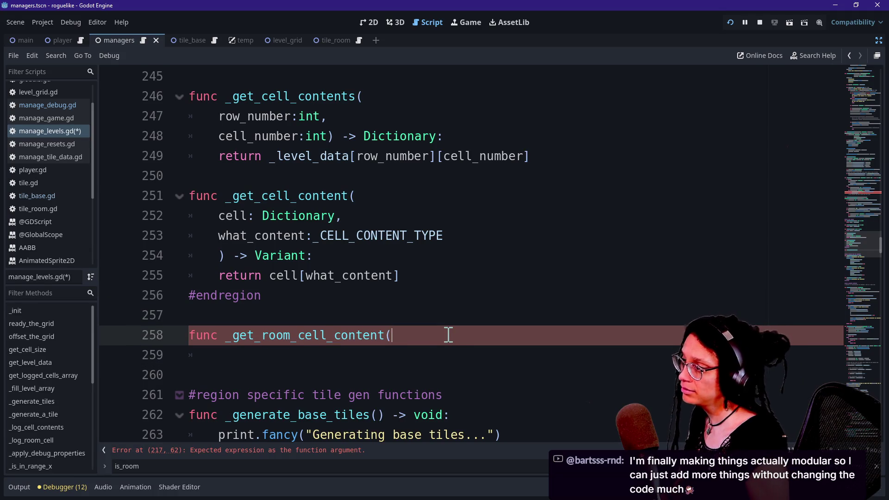
{"action": "key", "text": "Return"}
{"action": "type", "text": "cell"}
{"action": "key", "text": "BackSpace"}
{"action": "key", "text": "BackSpace"}
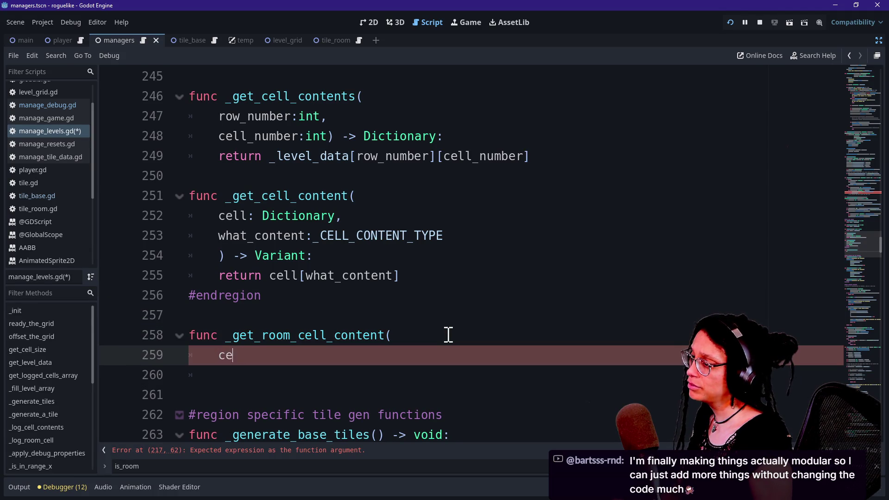
{"action": "key", "text": "BackSpace"}
{"action": "key", "text": "BackSpace"}
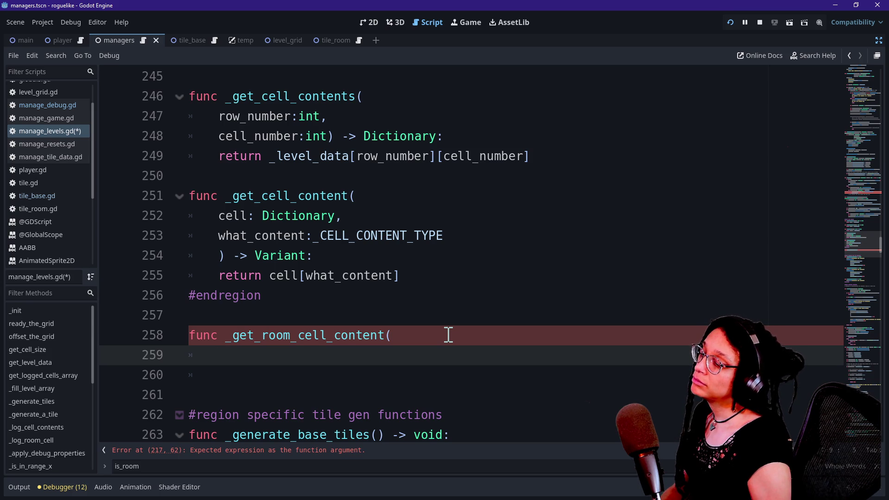
{"action": "type", "text": "room_"}
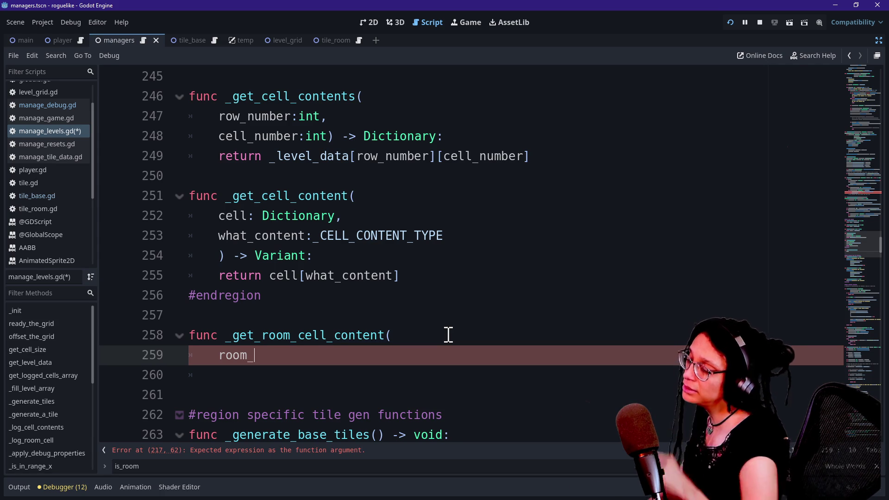
{"action": "key", "text": "ctrl+z"}
{"action": "key", "text": "ctrl+z"}
{"action": "key", "text": "ctrl+z"}
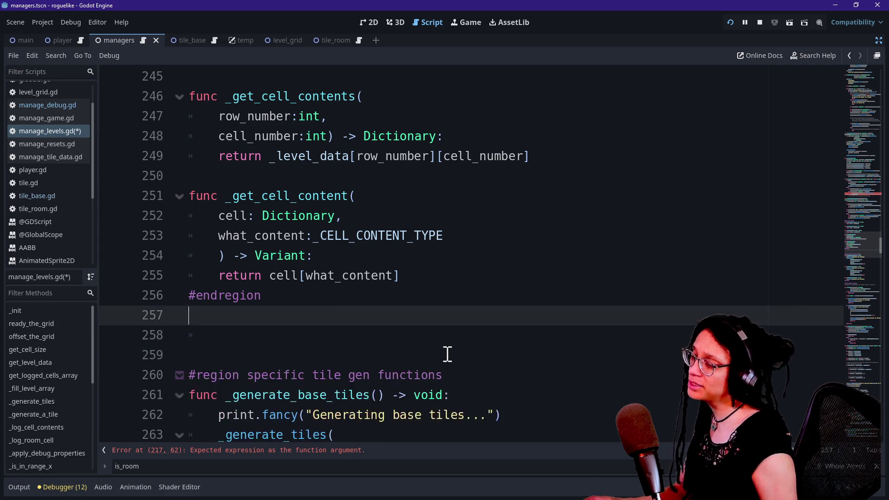
{"action": "key", "text": "ctrl+z"}
Step: Return to the unfinished lines in the _log_room_cell loop and check _room_data's type
{"action": "left_click", "coordinate": [868, 204]}
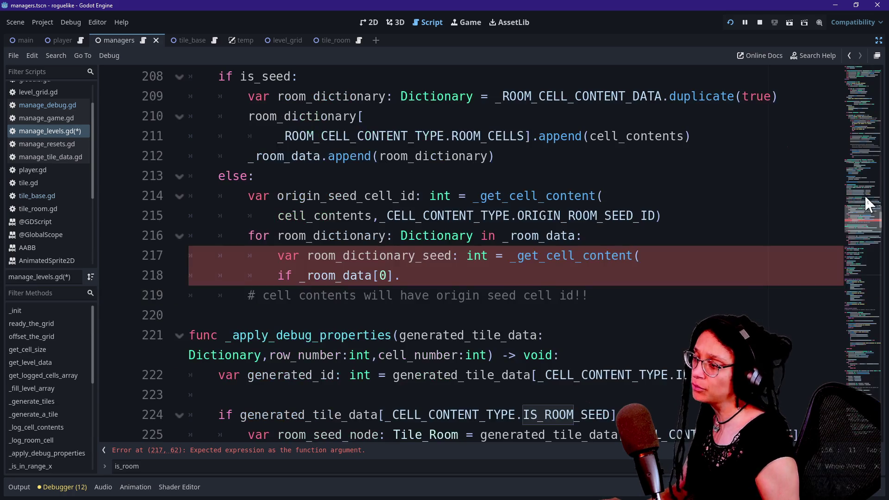
{"action": "left_click", "coordinate": [550, 274]}
{"action": "mouse_move", "coordinate": [682, 262]}
{"action": "left_mouse_down"}
{"action": "mouse_move", "coordinate": [497, 272]}
{"action": "mouse_move", "coordinate": [489, 262]}
{"action": "left_mouse_up"}
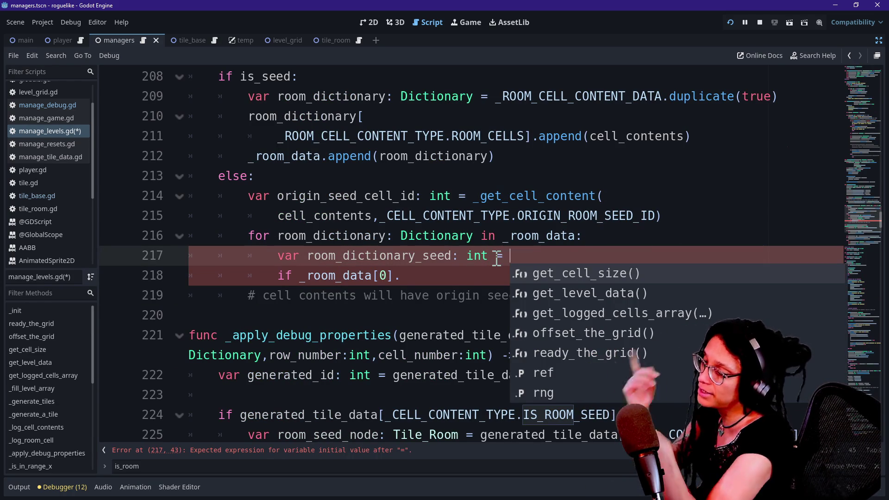
{"action": "type", "text": "f"}
{"action": "key", "text": "BackSpace"}
{"action": "left_click", "coordinate": [575, 245]}
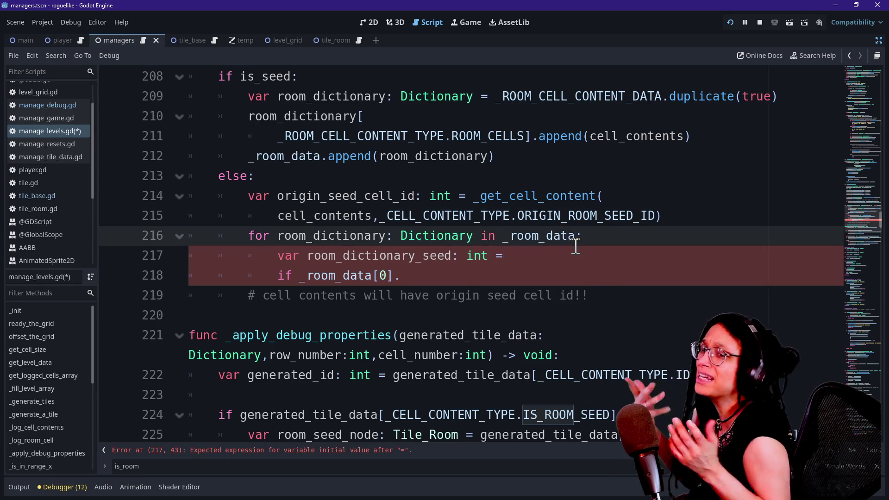
{"action": "mouse_move", "coordinate": [576, 247]}
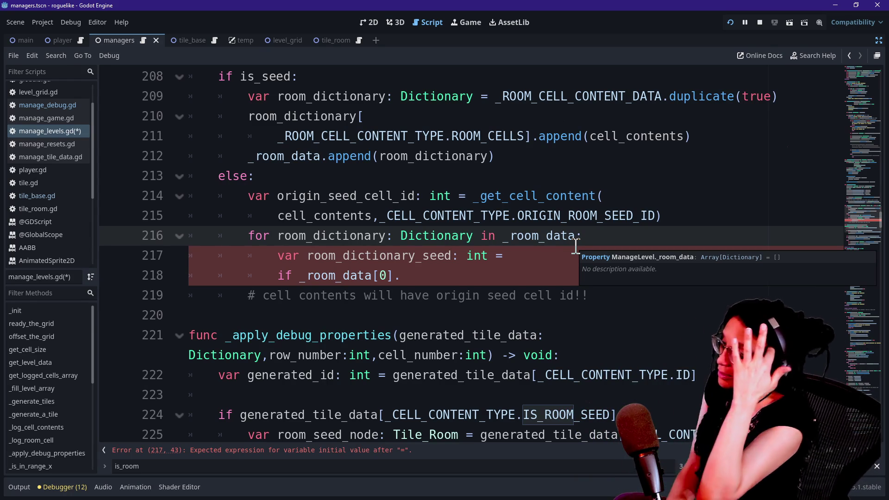
{"action": "left_click", "coordinate": [569, 250]}
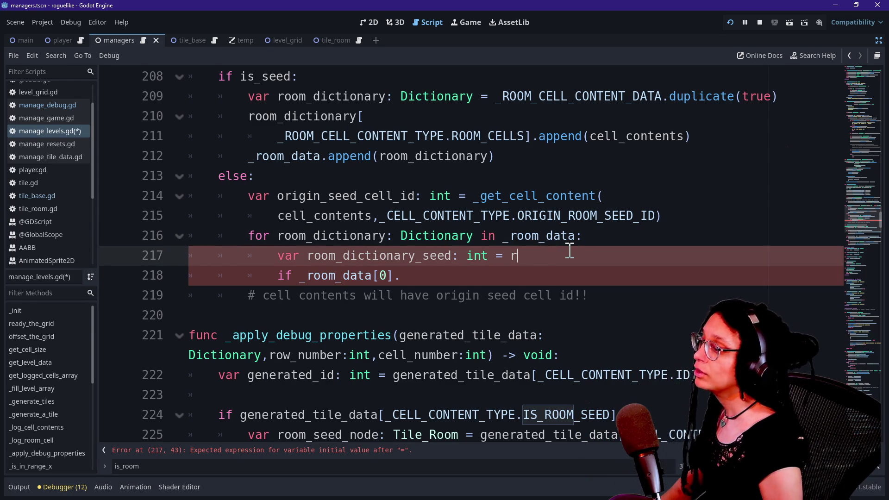
Step: Type room_dictionary[_ROOM_CELL_CONTENT_TYPE.ROOM_CELLS on line 217 using autocomplete
{"action": "key", "text": "BackSpace"}
{"action": "type", "text": "_"}
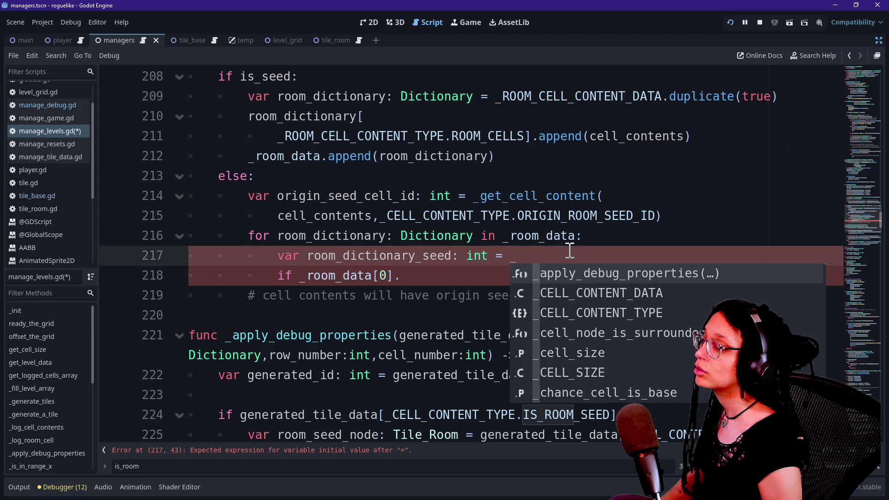
{"action": "type", "text": "room"}
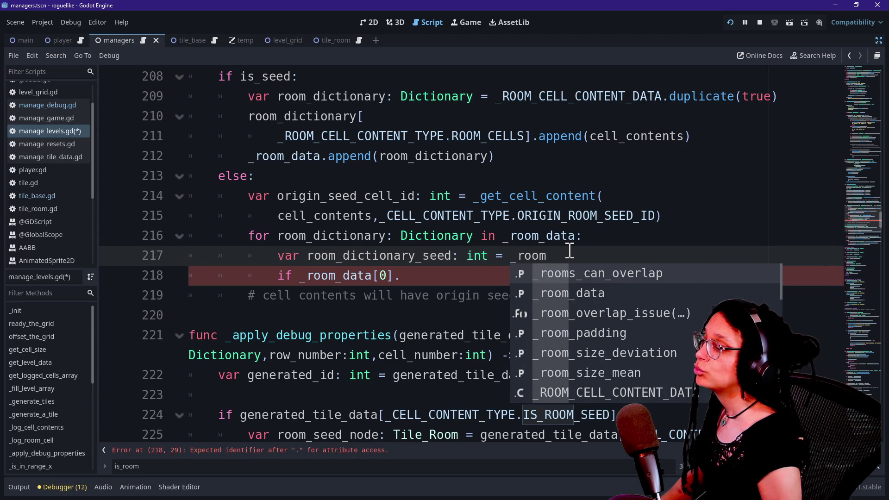
{"action": "key", "text": "BackSpace"}
{"action": "key", "text": "BackSpace"}
{"action": "key", "text": "BackSpace"}
{"action": "key", "text": "BackSpace"}
{"action": "key", "text": "BackSpace"}
{"action": "type", "text": "room_dict"}
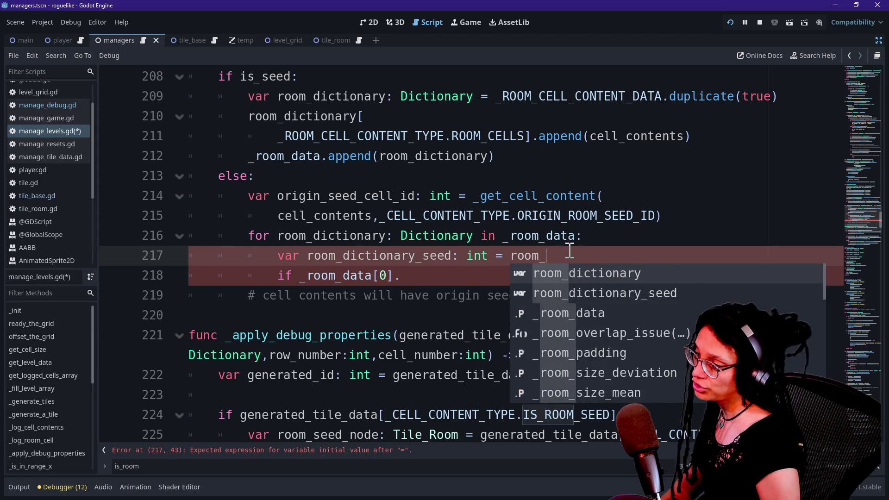
{"action": "type", "text": "ionary"}
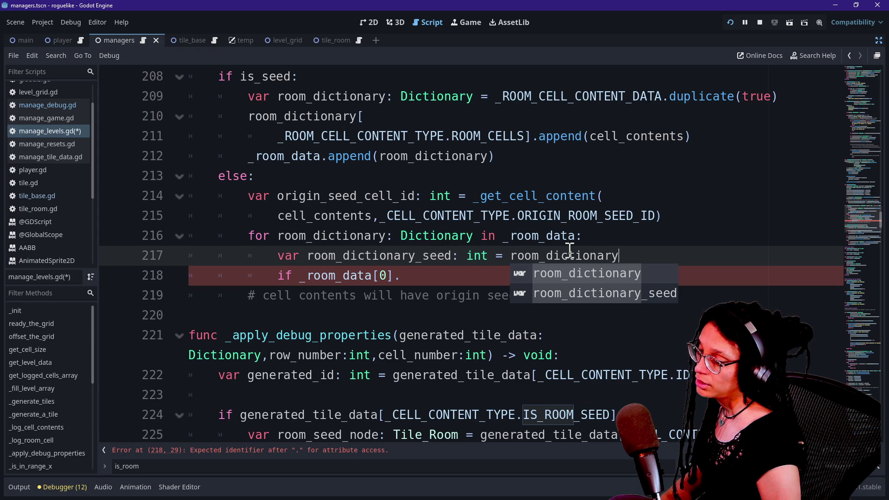
{"action": "type", "text": "["}
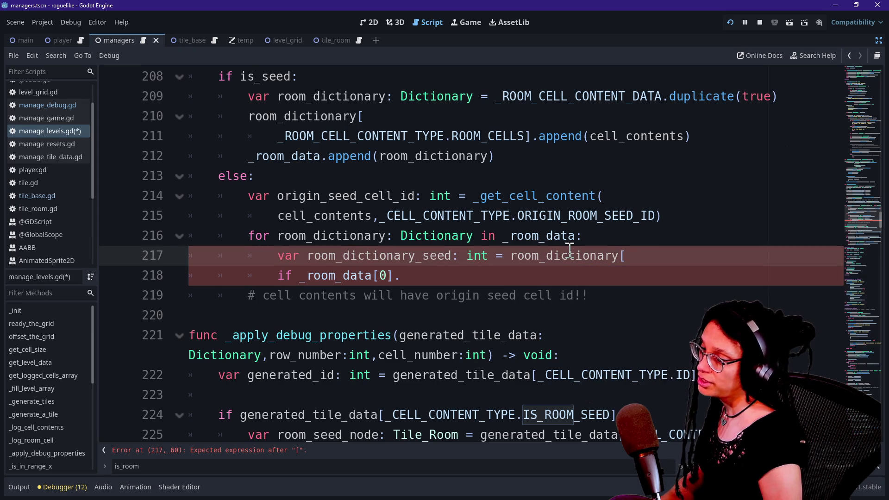
{"action": "type", "text": "_ROOM"}
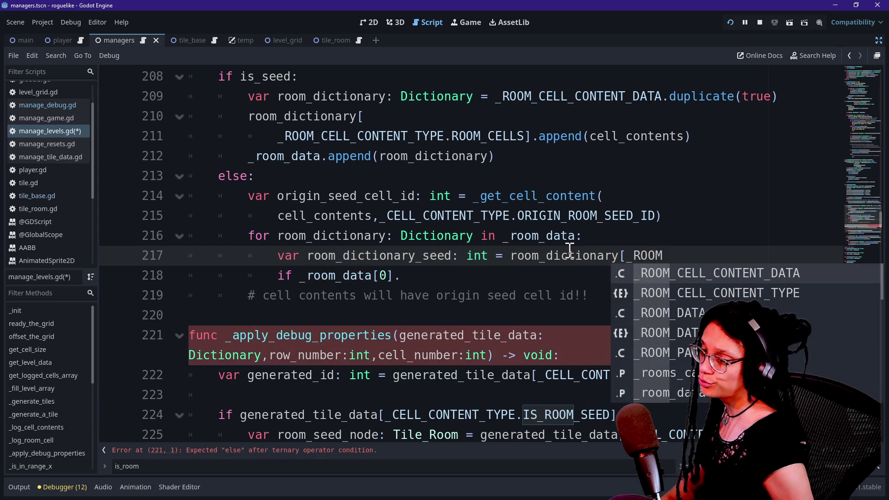
{"action": "key", "text": "Return"}
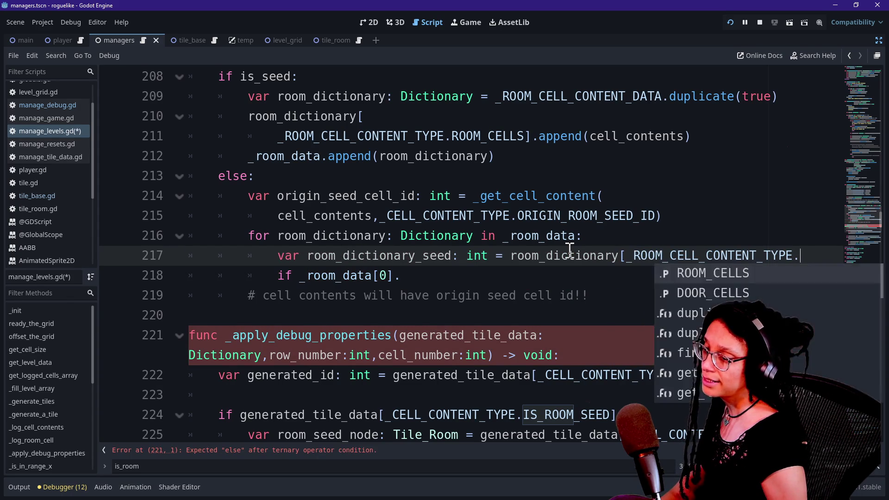
{"action": "key", "text": "Return"}
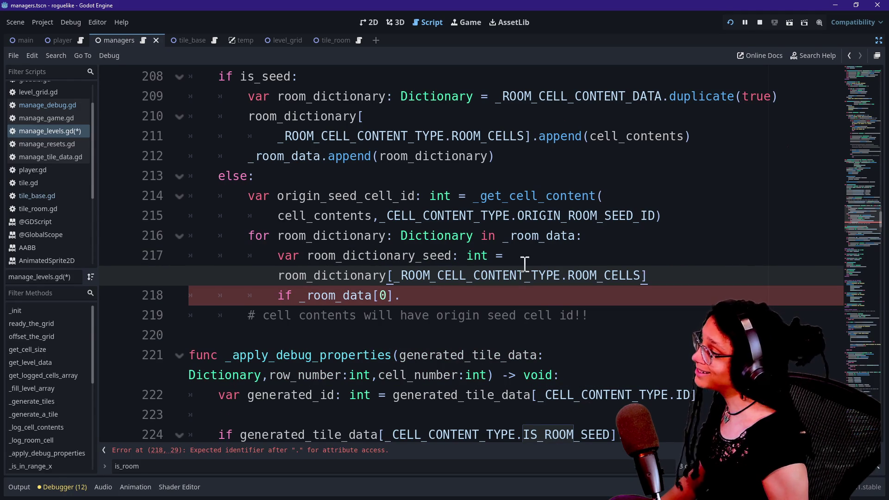
Step: Wrap the assignment onto a second line and finish it with the [0] index
{"action": "key", "text": "Return"}
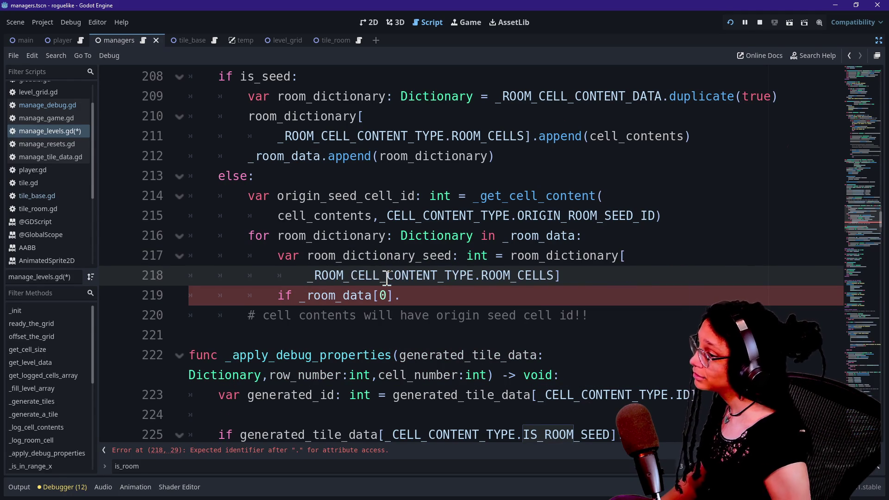
{"action": "left_click", "coordinate": [365, 216]}
{"action": "left_click_drag", "start_coordinate": [398, 280], "coordinate": [569, 278]}
{"action": "left_click", "coordinate": [575, 275]}
{"action": "scroll", "coordinate": [576, 276], "scroll_direction": "down", "scroll_amount": 1}
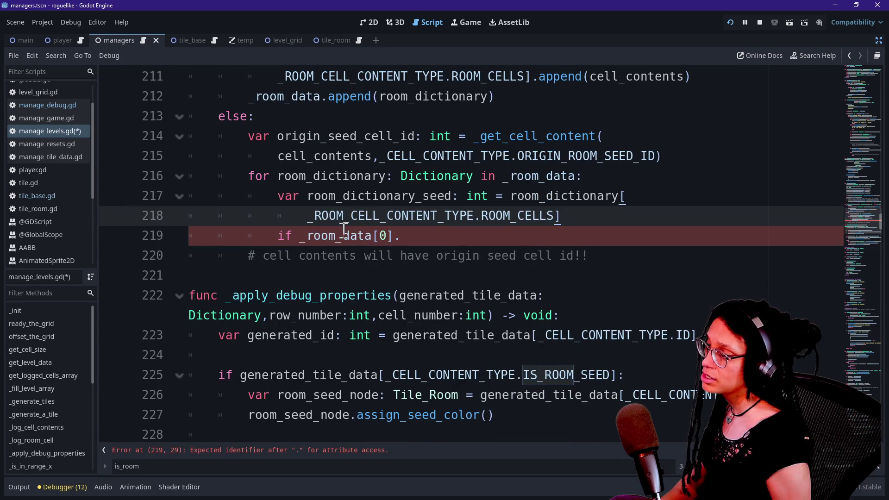
{"action": "type", "text": "]"}
{"action": "key", "text": "BackSpace"}
{"action": "type", "text": "0"}
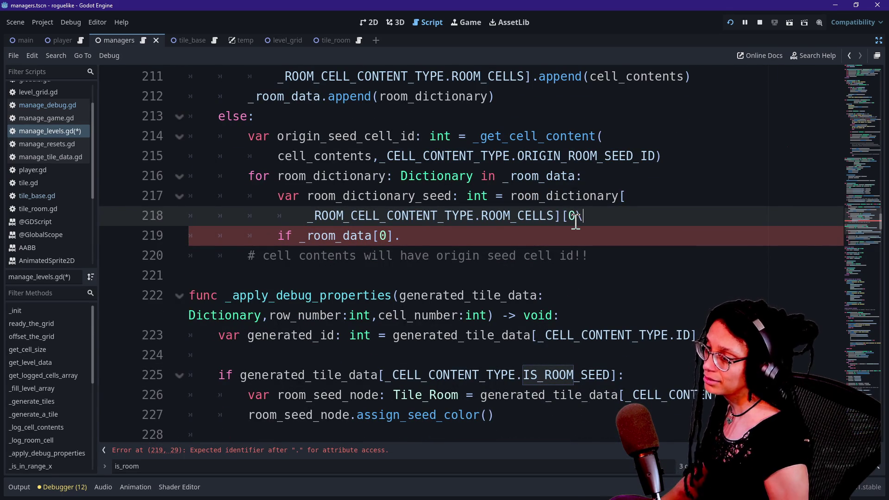
{"action": "type", "text": "]"}
Step: Delete the old _room_data[0]. condition from the if line
{"action": "left_click_drag", "start_coordinate": [623, 215], "coordinate": [517, 215]}
{"action": "left_click", "coordinate": [400, 231]}
{"action": "left_click_drag", "start_coordinate": [407, 235], "coordinate": [303, 235]}
{"action": "key", "text": "BackSpace"}
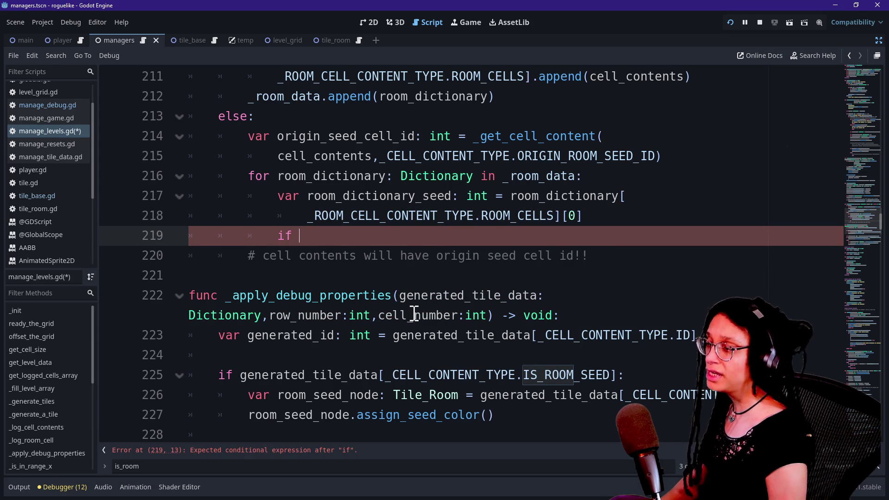
Step: Complete the condition as if room_dictionary_seed == origin_seed_cell_id: and open its body
{"action": "type", "text": "room_d"}
{"action": "key", "text": "Return"}
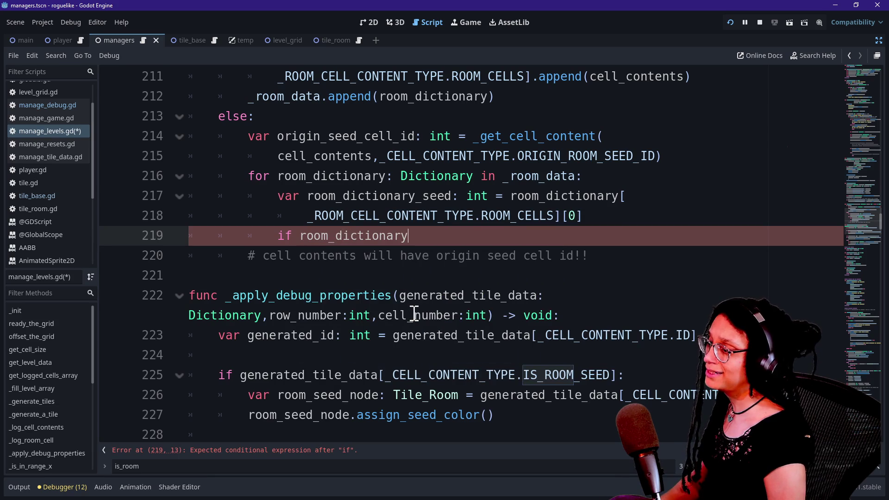
{"action": "type", "text": "_seed "}
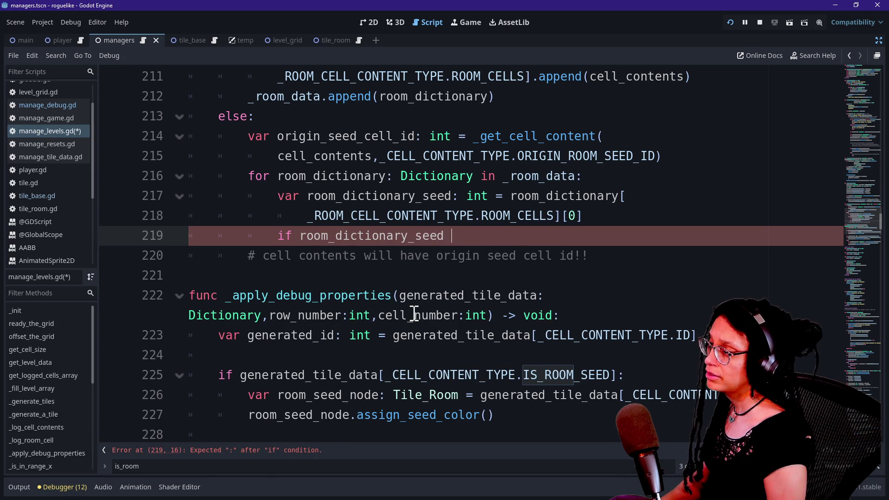
{"action": "type", "text": "== ori"}
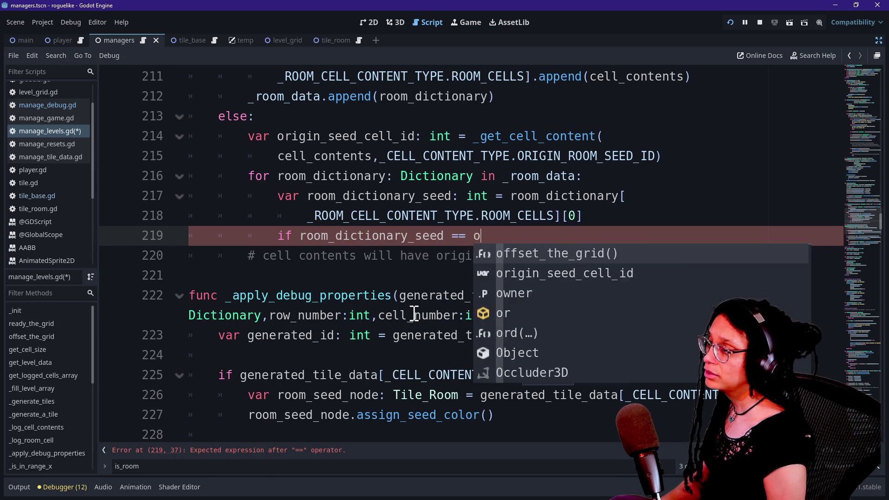
{"action": "key", "text": "Return"}
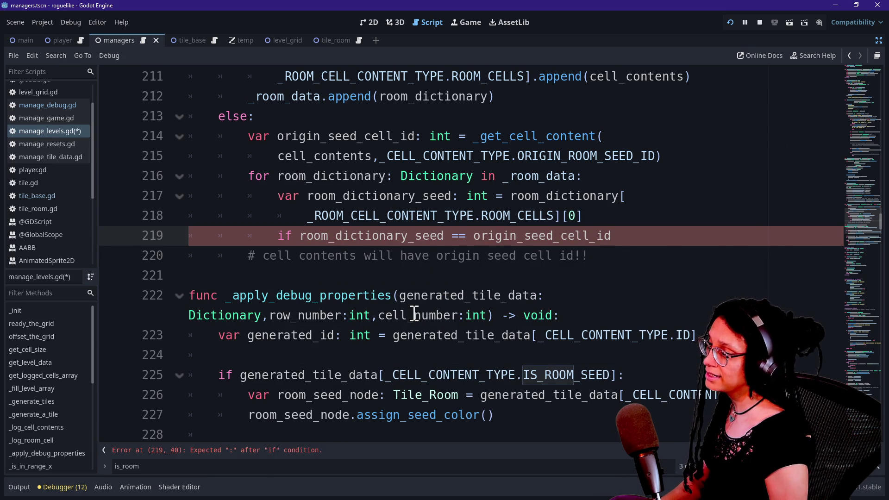
{"action": "type", "text": ":"}
{"action": "key", "text": "Return"}
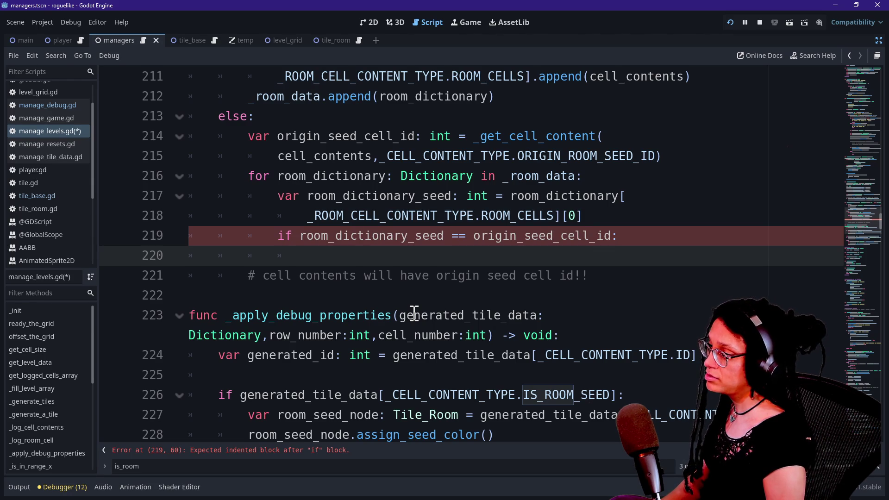
Step: Insert a new var room_ line directly under the for statement
{"action": "type", "text": "room"}
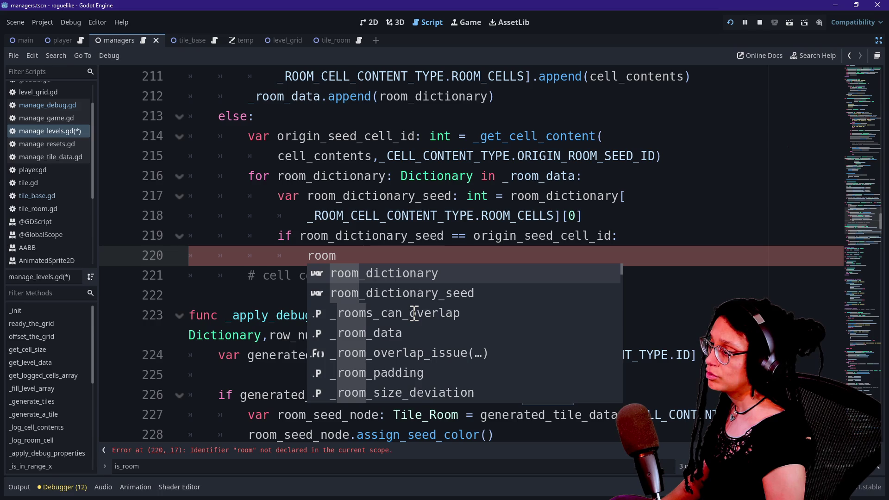
{"action": "key", "text": "BackSpace"}
{"action": "key", "text": "BackSpace"}
{"action": "key", "text": "BackSpace"}
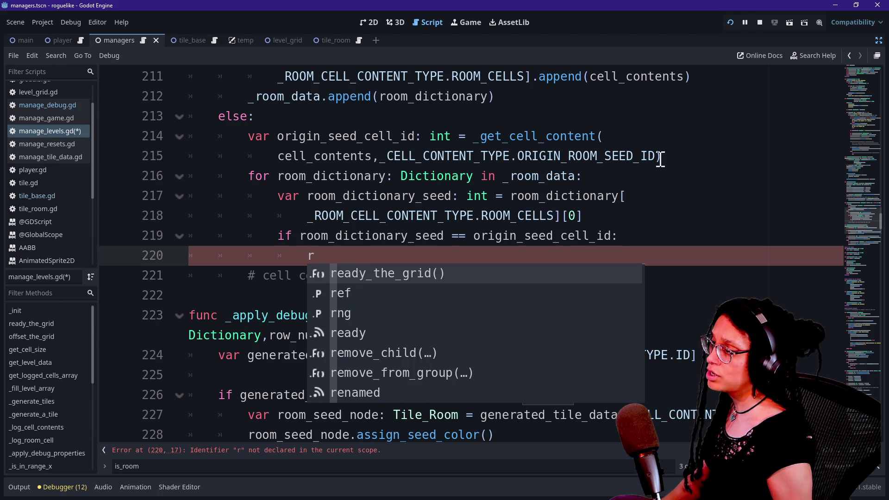
{"action": "left_click", "coordinate": [634, 178]}
{"action": "key", "text": "Return"}
{"action": "type", "text": "var "}
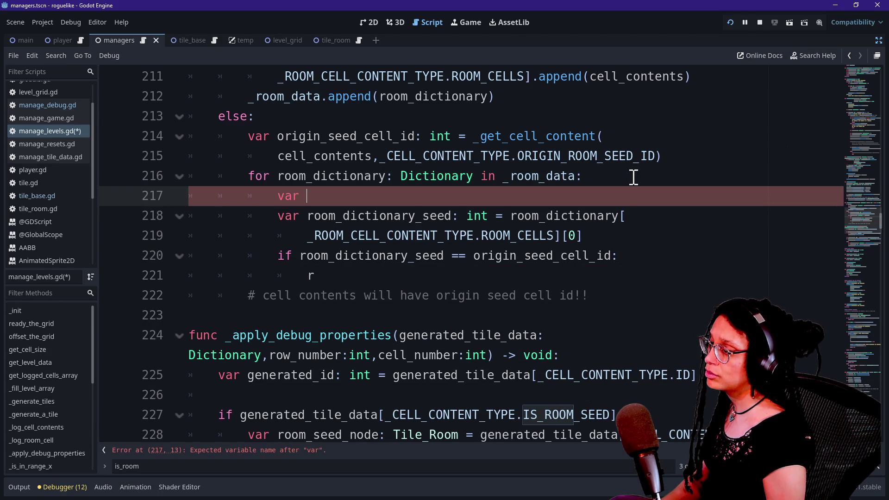
{"action": "type", "text": "room_dic"}
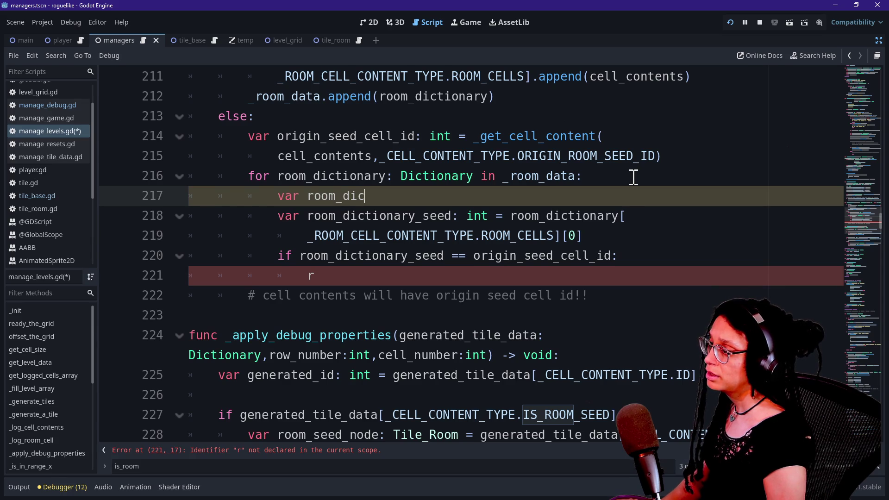
Step: Declare room_cells_array as an Array holding the ROOM_CELLS lookup moved from the seed line
{"action": "type", "text": "tionary"}
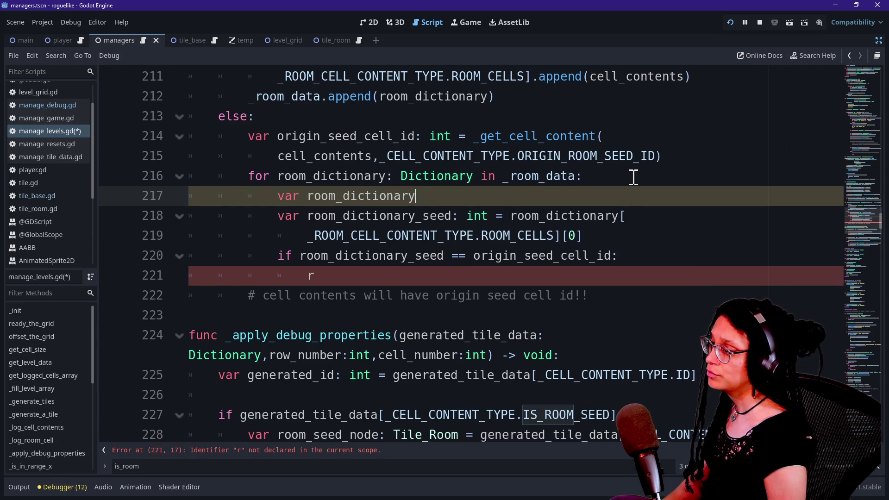
{"action": "key", "text": "BackSpace"}
{"action": "key", "text": "BackSpace"}
{"action": "key", "text": "BackSpace"}
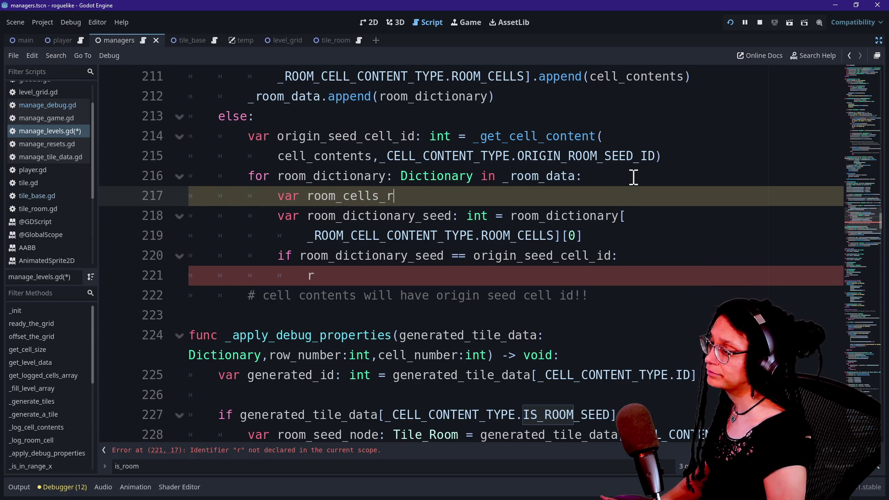
{"action": "type", "text": "array:"}
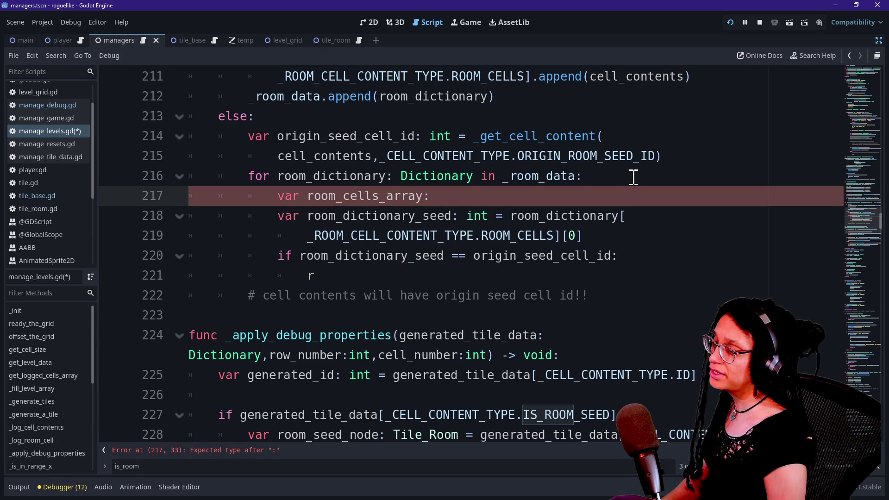
{"action": "type", "text": "Arrayy"}
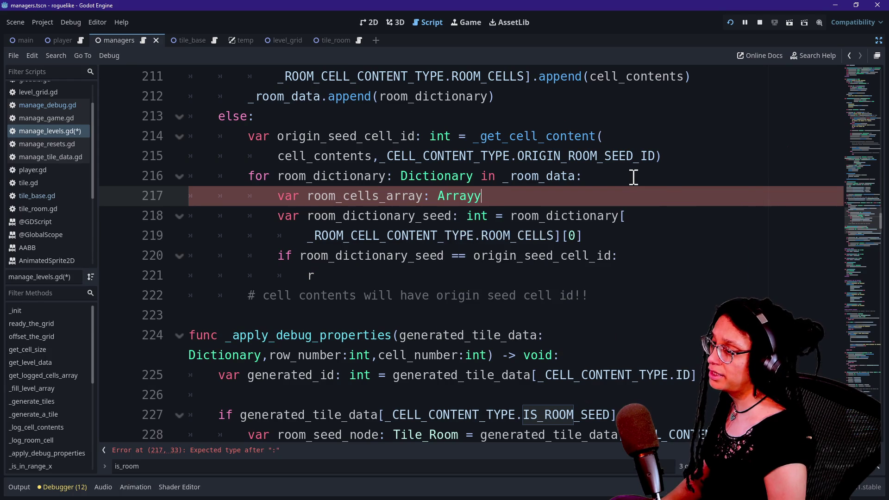
{"action": "type", "text": "Dicti"}
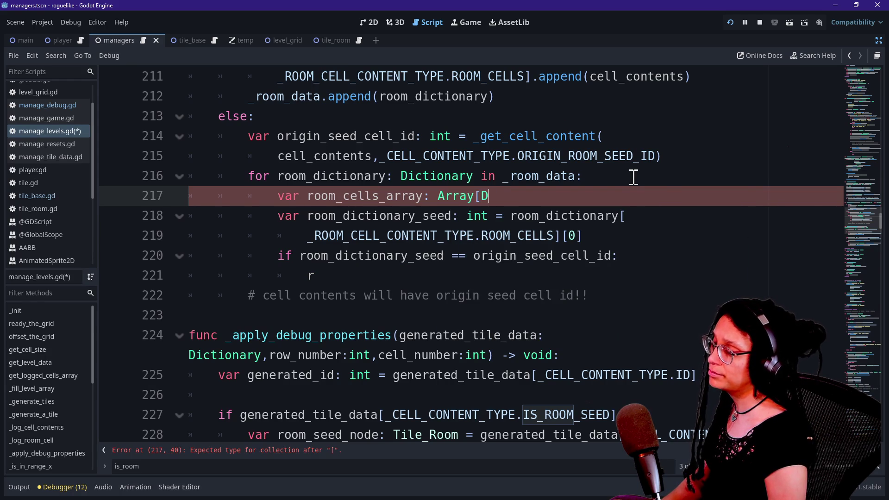
{"action": "key", "text": "BackSpace"}
{"action": "key", "text": "BackSpace"}
{"action": "key", "text": "BackSpace"}
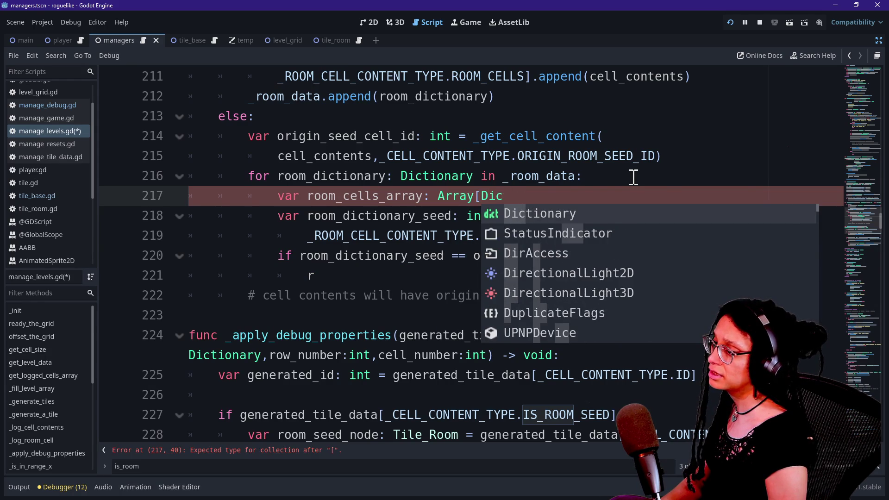
{"action": "type", "text": "="}
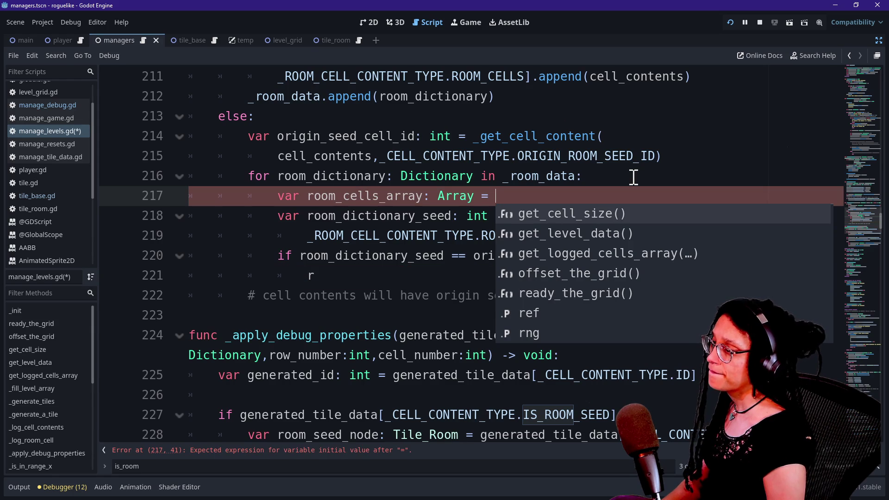
{"action": "left_click", "coordinate": [633, 177]}
{"action": "left_click", "coordinate": [639, 196]}
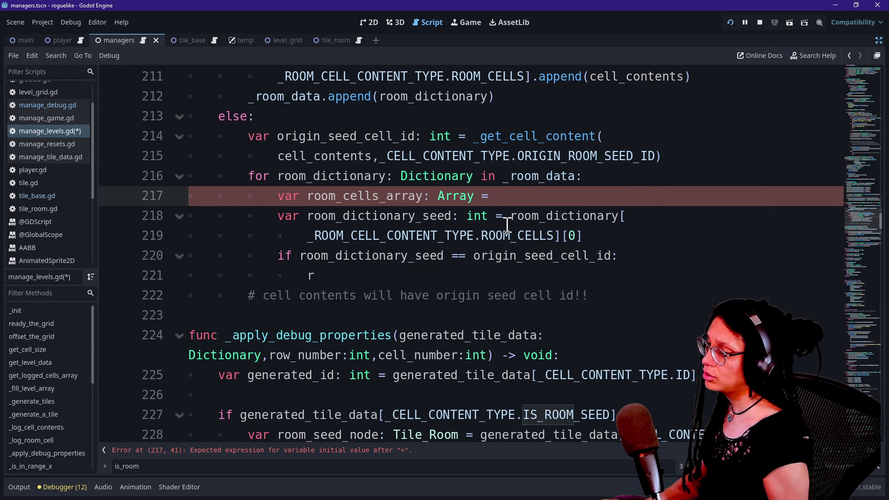
{"action": "left_click_drag", "start_coordinate": [509, 215], "coordinate": [562, 237]}
{"action": "key", "text": "ctrl+x"}
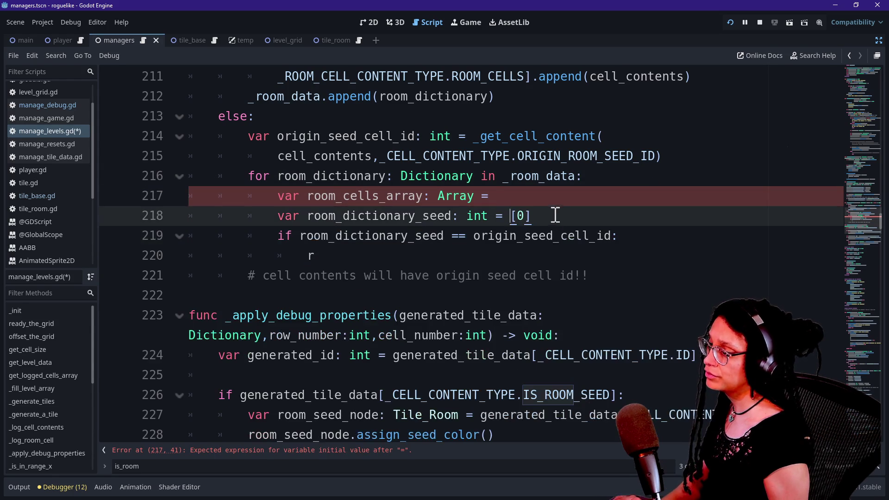
{"action": "key", "text": "Up"}
{"action": "key", "text": "ctrl+v"}
Step: Seed from room_cells_array[0] and append cell_contents to room_cells_array inside the if
{"action": "left_click", "coordinate": [511, 236]}
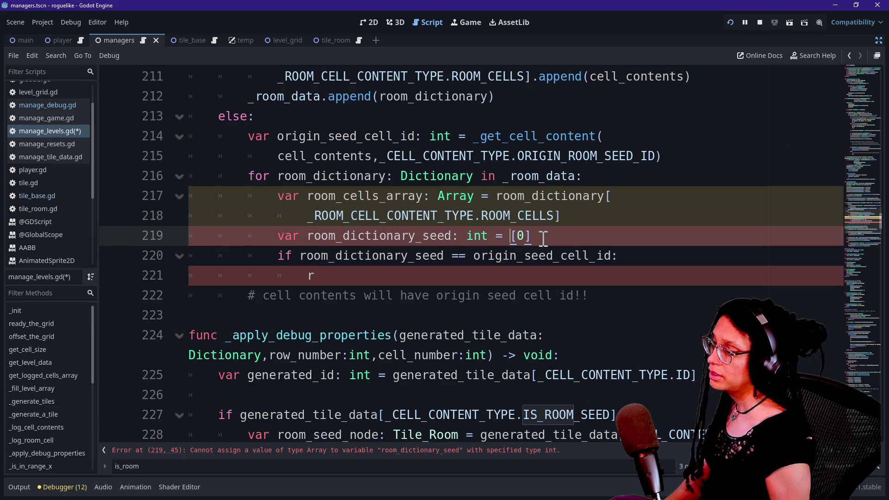
{"action": "type", "text": "room_cells"}
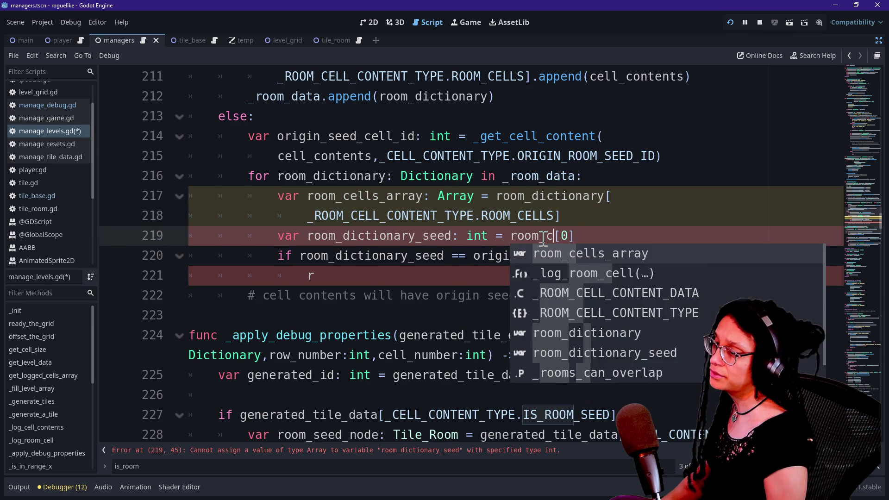
{"action": "type", "text": "_array"}
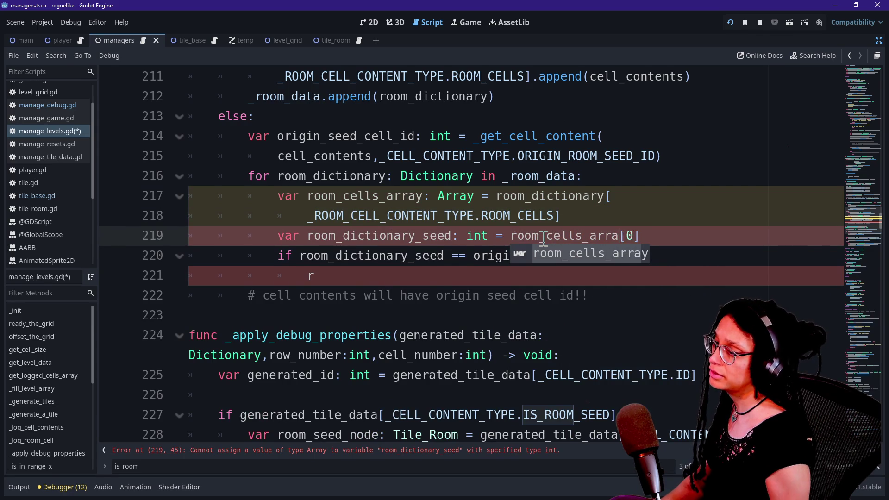
{"action": "left_click", "coordinate": [396, 274]}
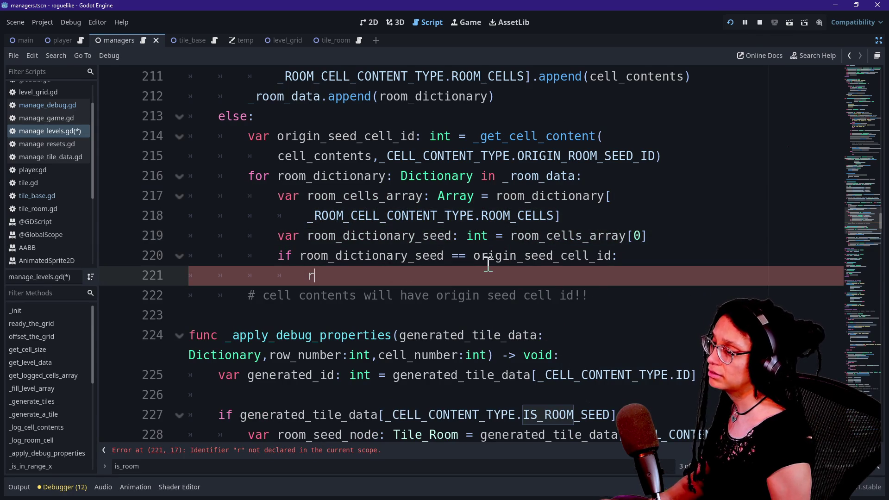
{"action": "type", "text": "oom"}
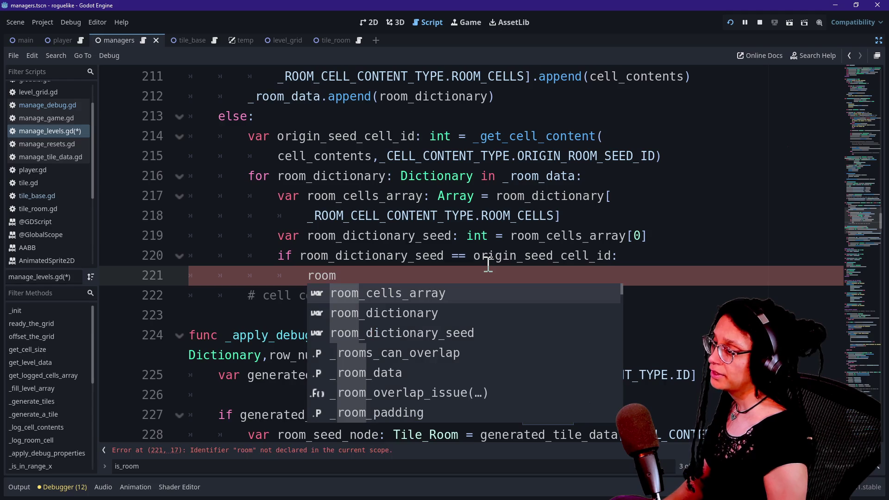
{"action": "left_click_drag", "start_coordinate": [422, 256], "coordinate": [444, 255]}
{"action": "left_click", "coordinate": [425, 281]}
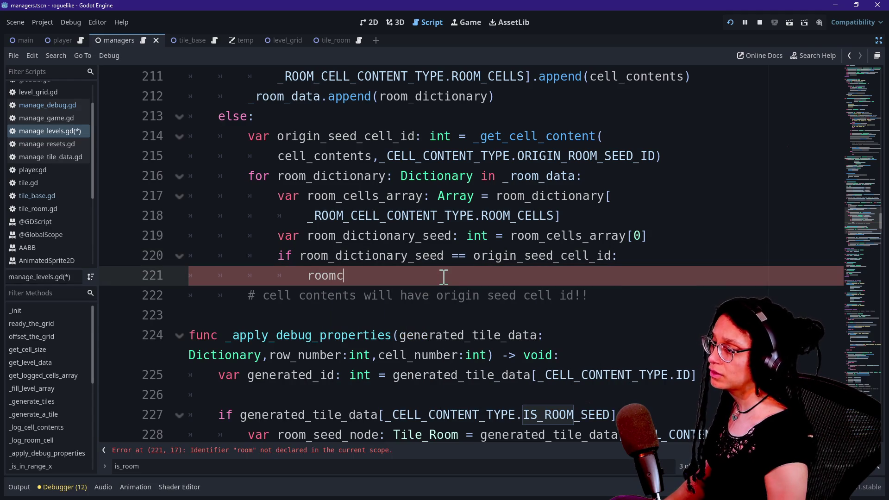
{"action": "key", "text": "BackSpace"}
{"action": "key", "text": "Return"}
{"action": "type", "text": ".append"}
{"action": "key", "text": "Return"}
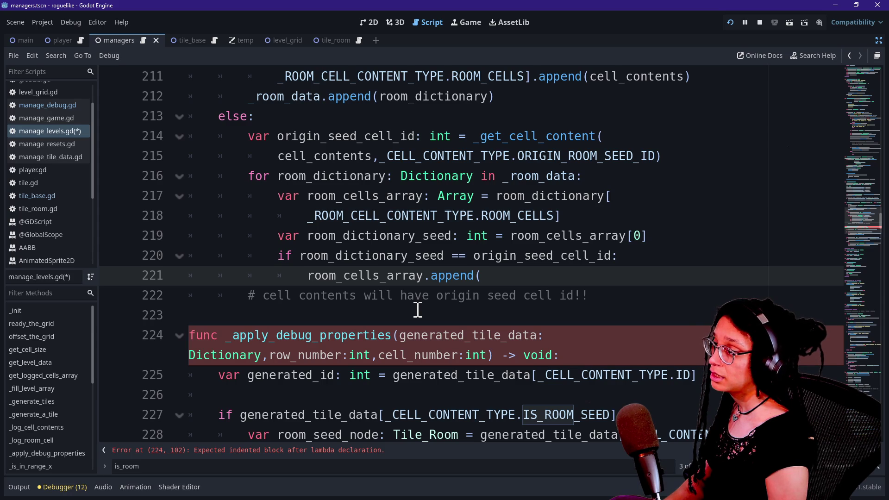
{"action": "type", "text": "ents"}
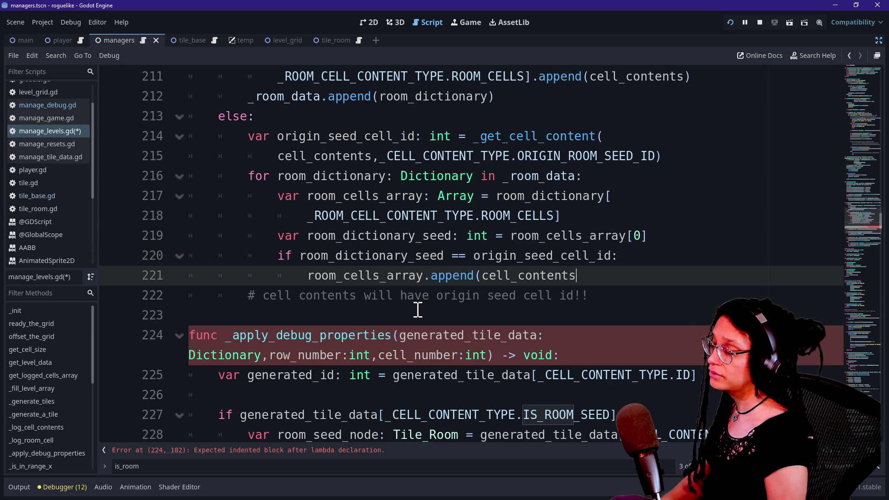
{"action": "type", "text": ")"}
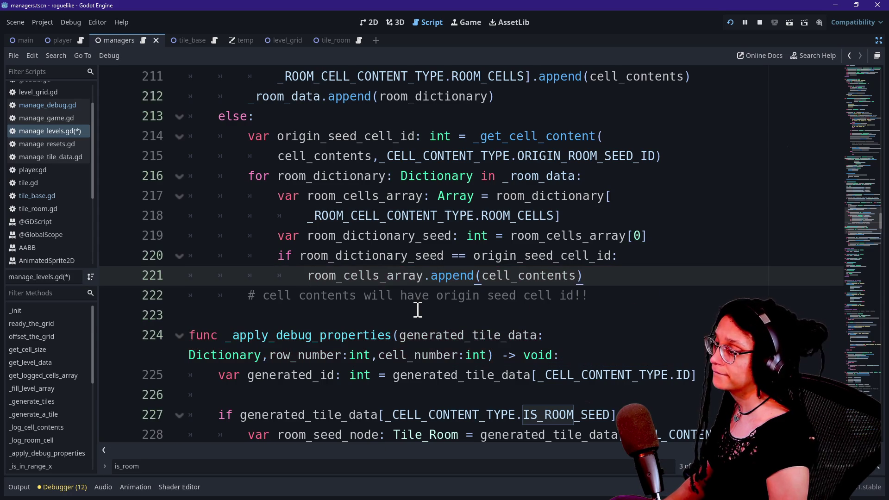
Step: Add an else: branch containing continue under the if
{"action": "key", "text": "Return"}
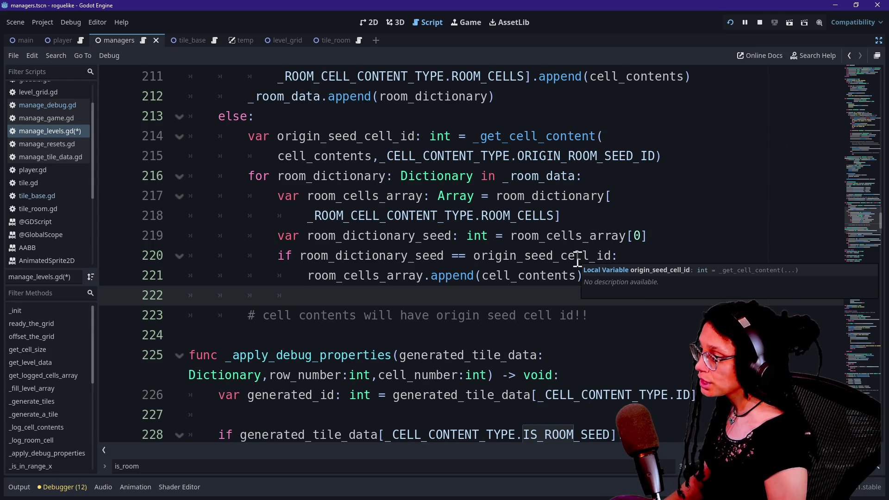
{"action": "key", "text": "BackSpace"}
{"action": "type", "text": "e:"}
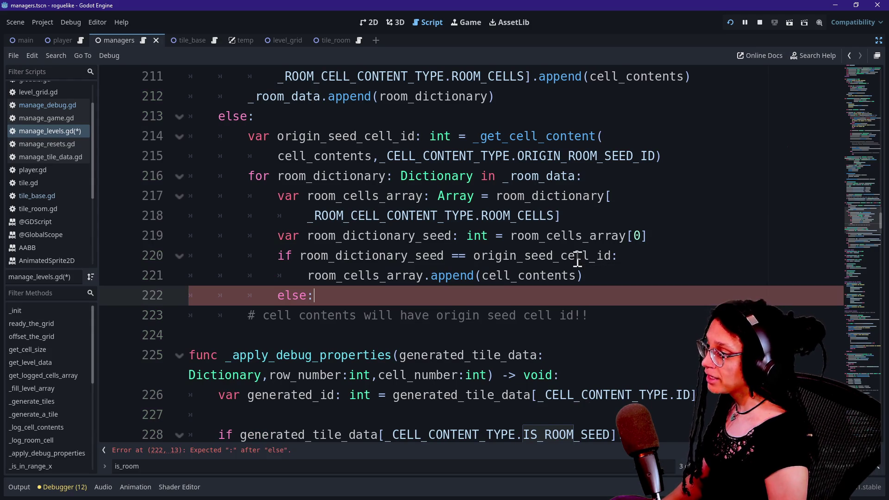
{"action": "key", "text": "Return"}
{"action": "type", "text": "continue"}
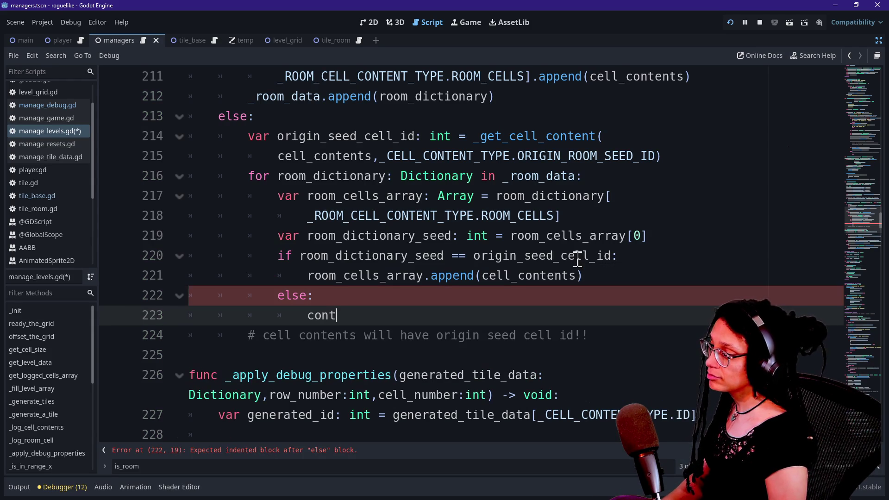
Step: Delete the leftover comment line, save the script, and run the project
{"action": "left_click", "coordinate": [409, 276]}
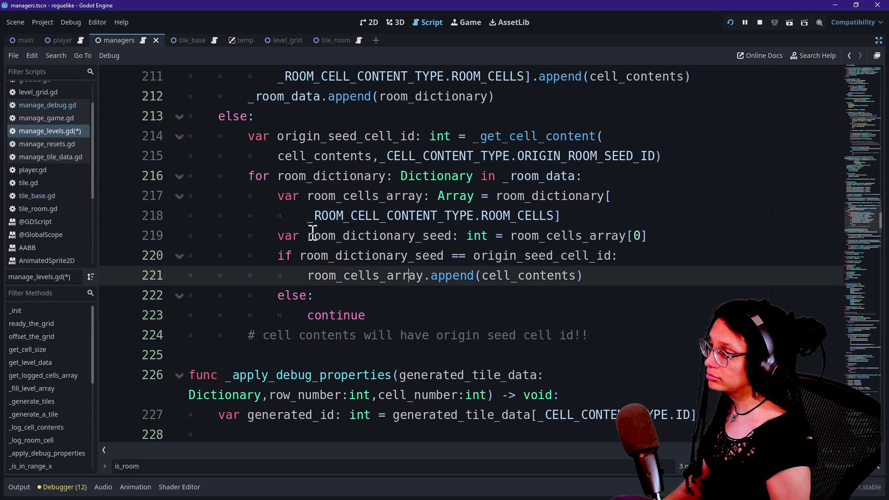
{"action": "left_click", "coordinate": [387, 318]}
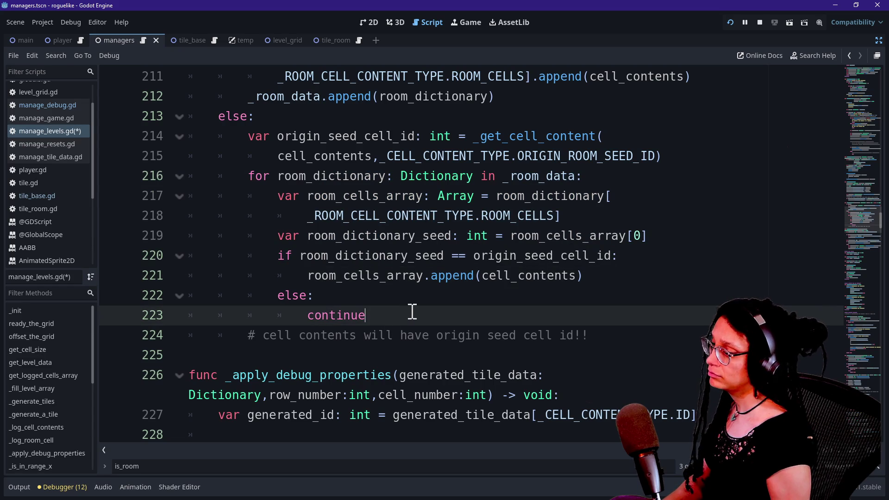
{"action": "left_click_drag", "start_coordinate": [636, 351], "coordinate": [635, 313]}
{"action": "key", "text": "BackSpace"}
{"action": "key", "text": "ctrl+s"}
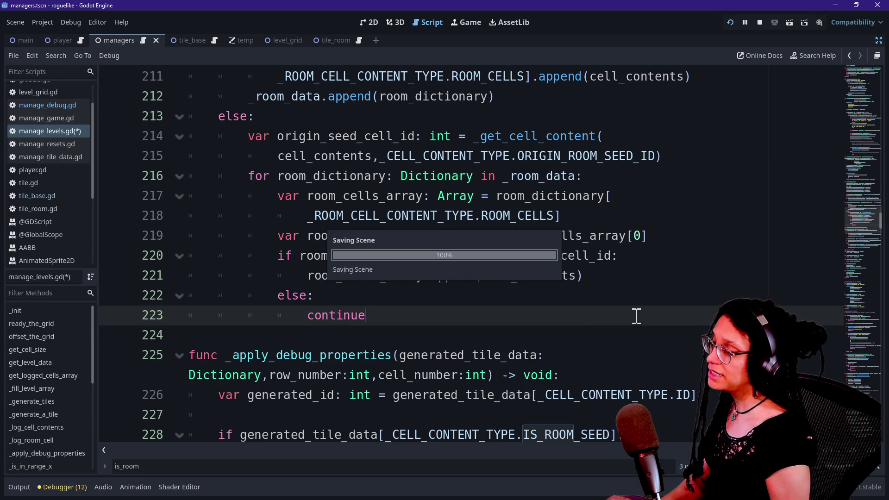
{"action": "left_click", "coordinate": [731, 23]}
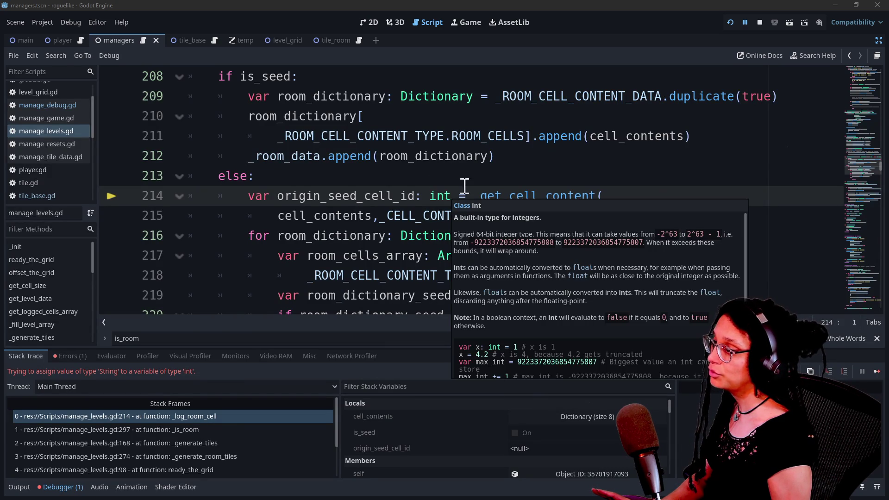
Step: Inspect the error near line 214 and jump to where ORIGIN_ROOM_SEED_ID is set at line 385
{"action": "left_click", "coordinate": [566, 177]}
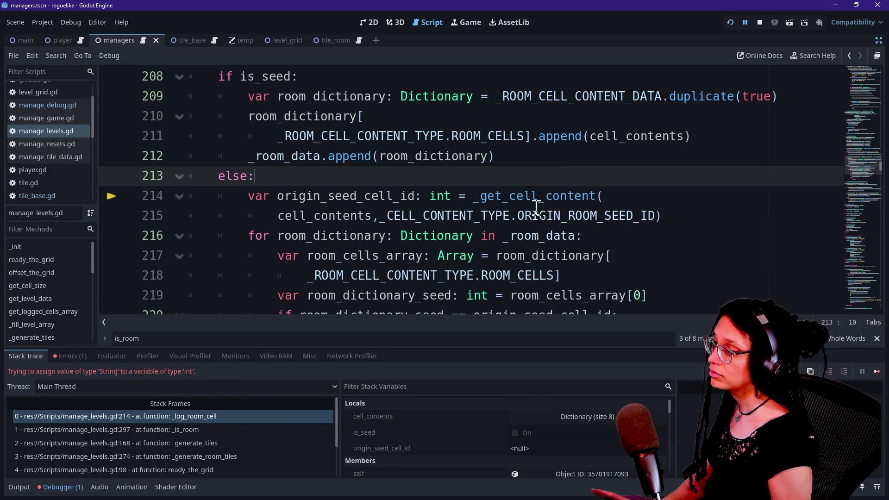
{"action": "mouse_move", "coordinate": [531, 212]}
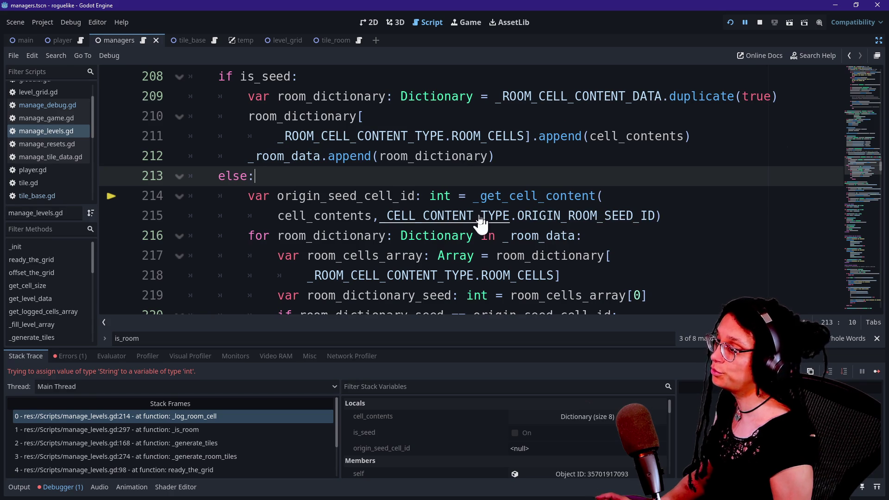
{"action": "left_click_drag", "start_coordinate": [518, 215], "coordinate": [658, 208]}
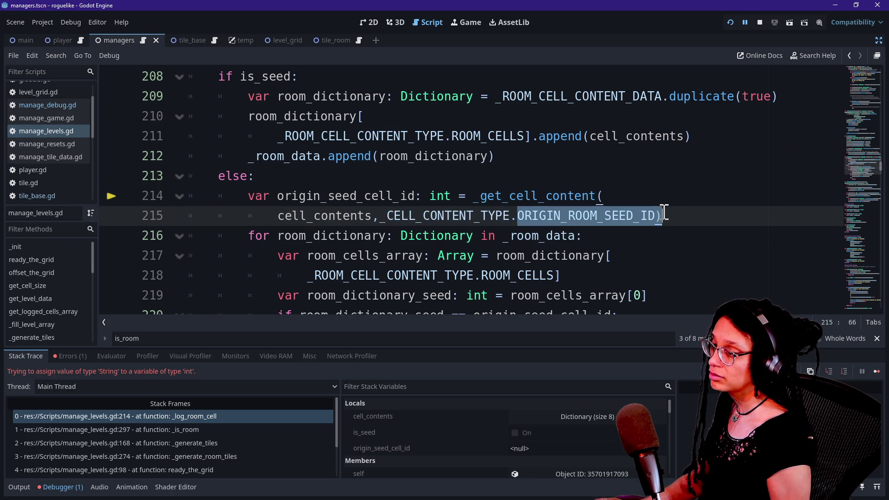
{"action": "key", "text": "ctrl+d"}
{"action": "mouse_move", "coordinate": [533, 209]}
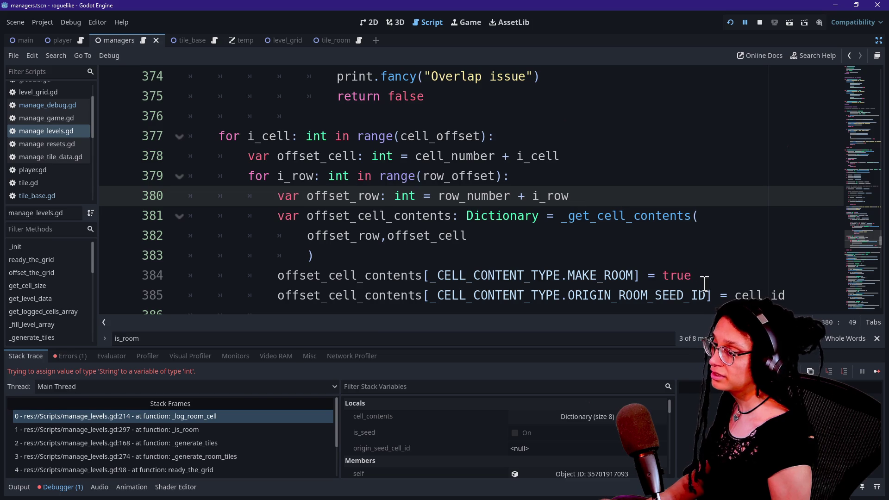
Step: Hide the debugger output and look up the cell_id: String parameter in _find_offsets
{"action": "double_click", "coordinate": [745, 288]}
{"action": "scroll", "coordinate": [373, 190], "scroll_direction": "up", "scroll_amount": 4}
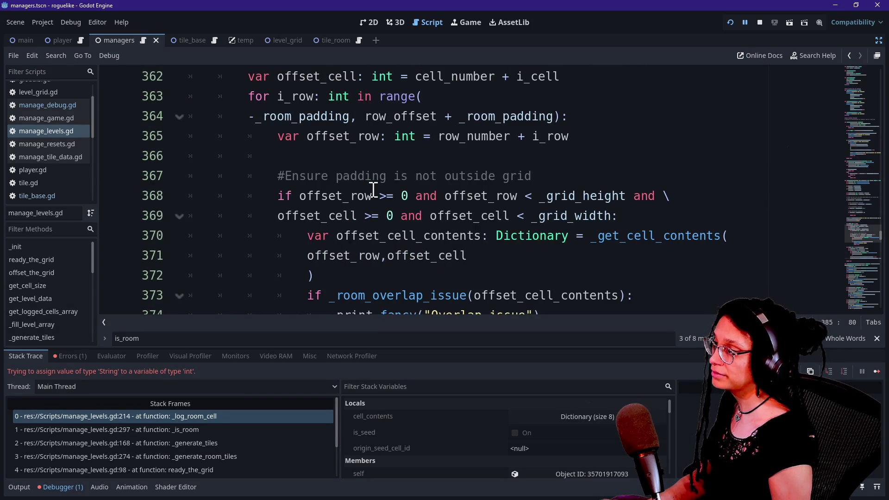
{"action": "scroll", "coordinate": [373, 189], "scroll_direction": "up", "scroll_amount": 2}
{"action": "scroll", "coordinate": [320, 195], "scroll_direction": "up", "scroll_amount": 8}
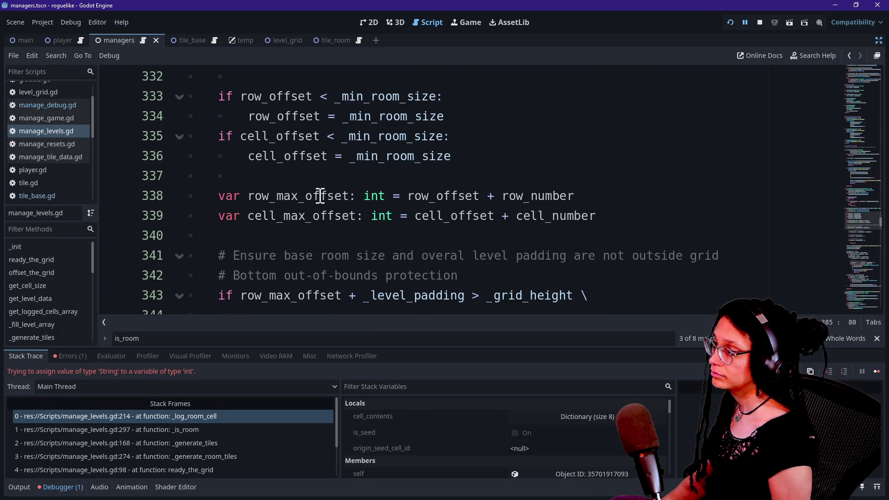
{"action": "key", "text": "ctrl+j"}
{"action": "scroll", "coordinate": [320, 195], "scroll_direction": "up", "scroll_amount": 3}
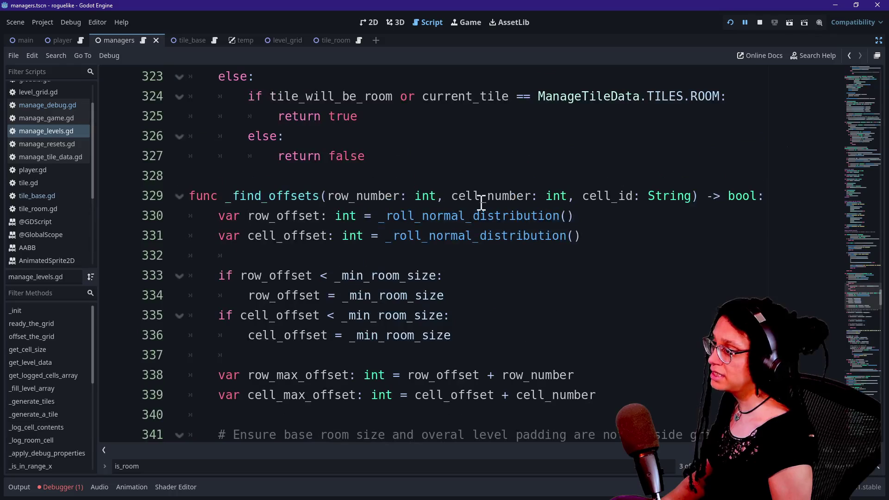
{"action": "left_click_drag", "start_coordinate": [584, 192], "coordinate": [684, 194]}
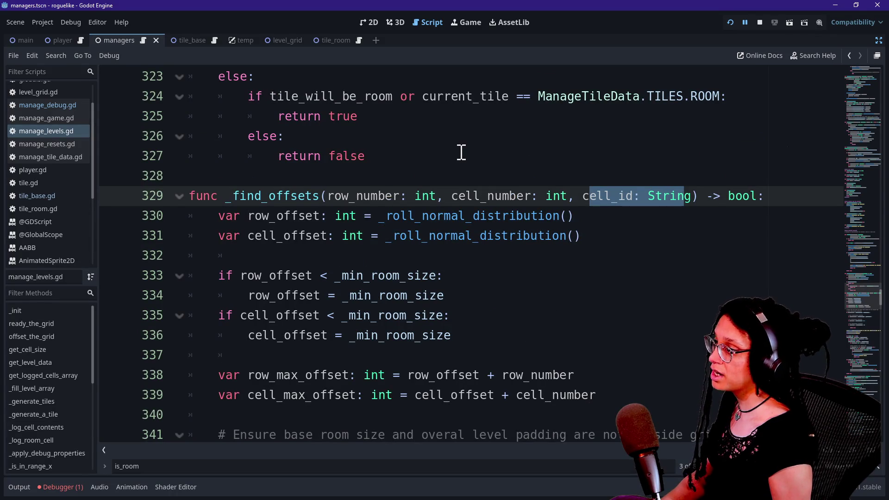
{"action": "scroll", "coordinate": [461, 152], "scroll_direction": "up", "scroll_amount": 3}
{"action": "scroll", "coordinate": [461, 151], "scroll_direction": "up", "scroll_amount": 1}
{"action": "scroll", "coordinate": [460, 152], "scroll_direction": "down", "scroll_amount": 4}
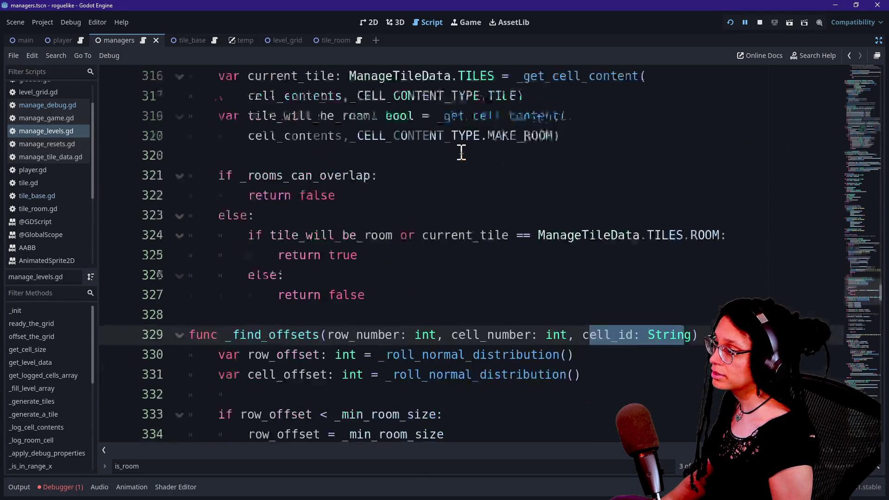
{"action": "scroll", "coordinate": [601, 233], "scroll_direction": "down", "scroll_amount": 15}
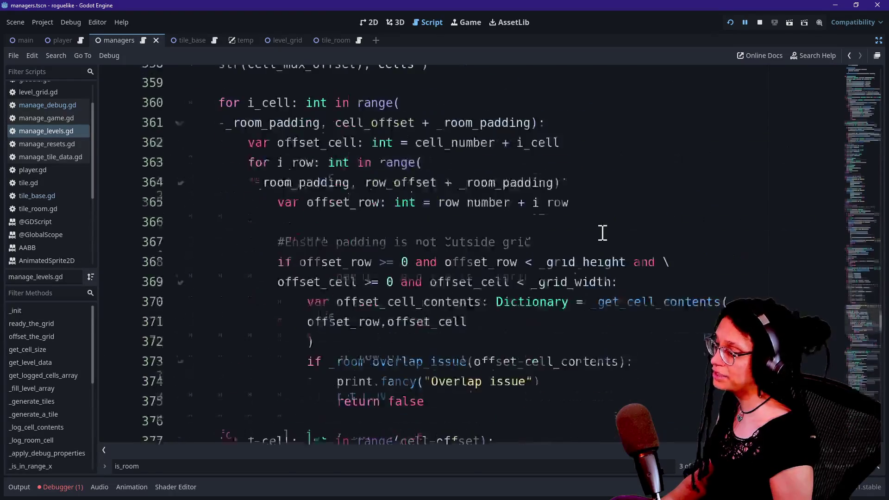
{"action": "scroll", "coordinate": [602, 233], "scroll_direction": "up", "scroll_amount": 3}
{"action": "scroll", "coordinate": [601, 232], "scroll_direction": "up", "scroll_amount": 4}
{"action": "scroll", "coordinate": [602, 233], "scroll_direction": "down", "scroll_amount": 8}
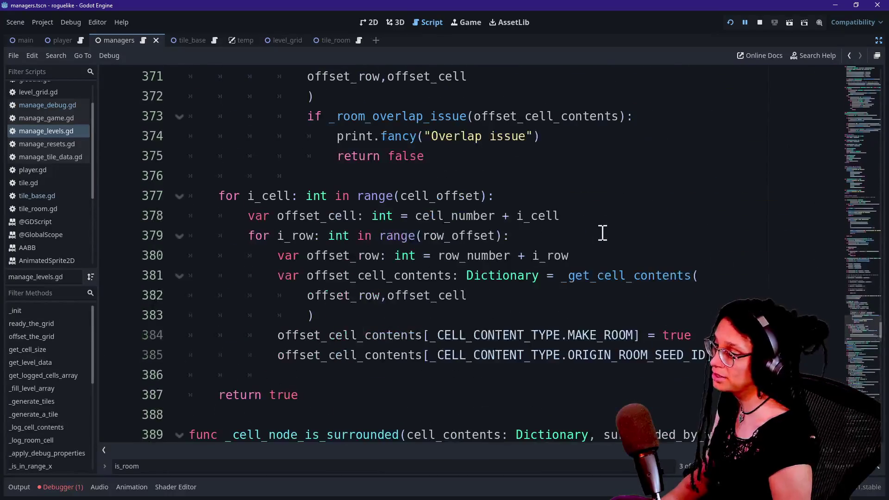
{"action": "scroll", "coordinate": [602, 233], "scroll_direction": "up", "scroll_amount": 1}
{"action": "scroll", "coordinate": [602, 233], "scroll_direction": "up", "scroll_amount": 2}
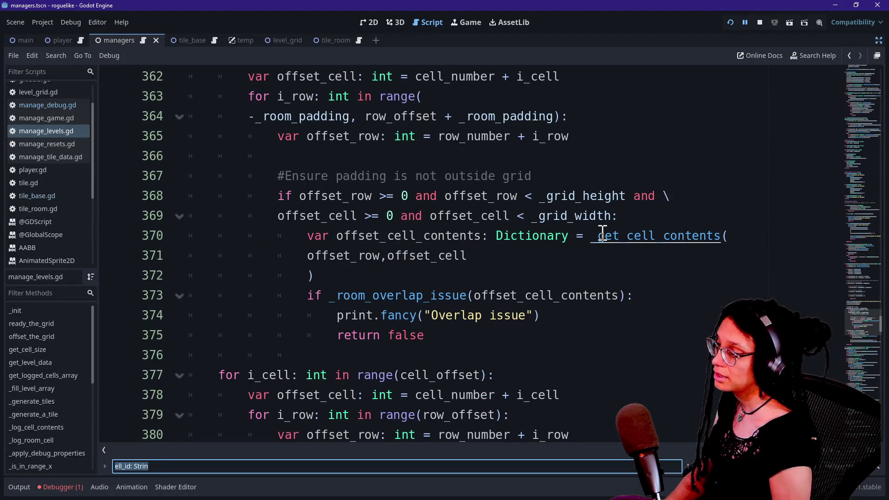
{"action": "key", "text": "Return"}
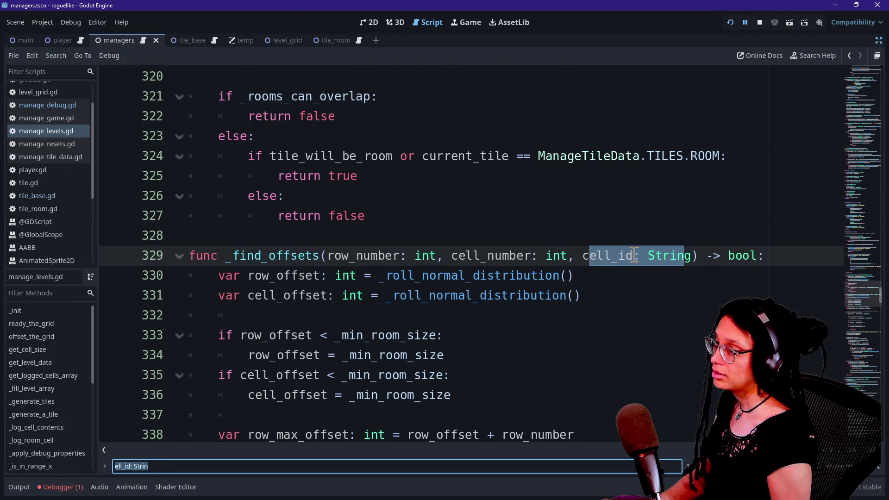
{"action": "scroll", "coordinate": [634, 254], "scroll_direction": "down", "scroll_amount": 15}
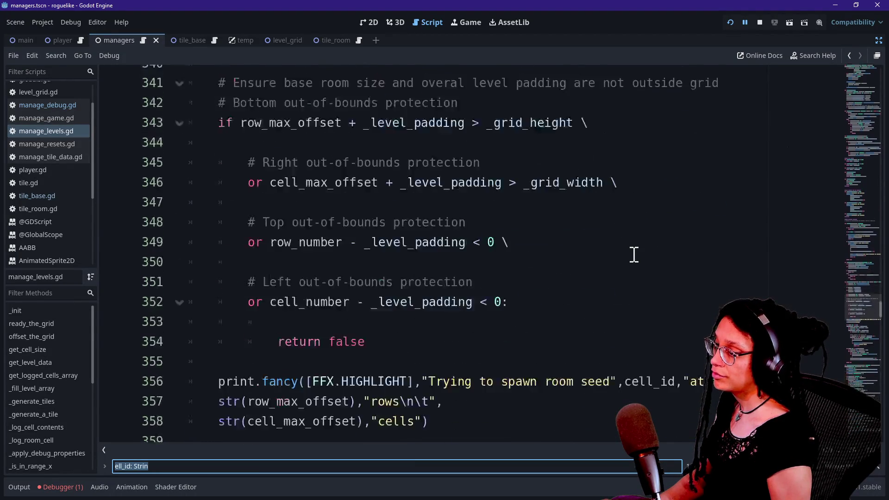
{"action": "scroll", "coordinate": [633, 254], "scroll_direction": "down", "scroll_amount": 4}
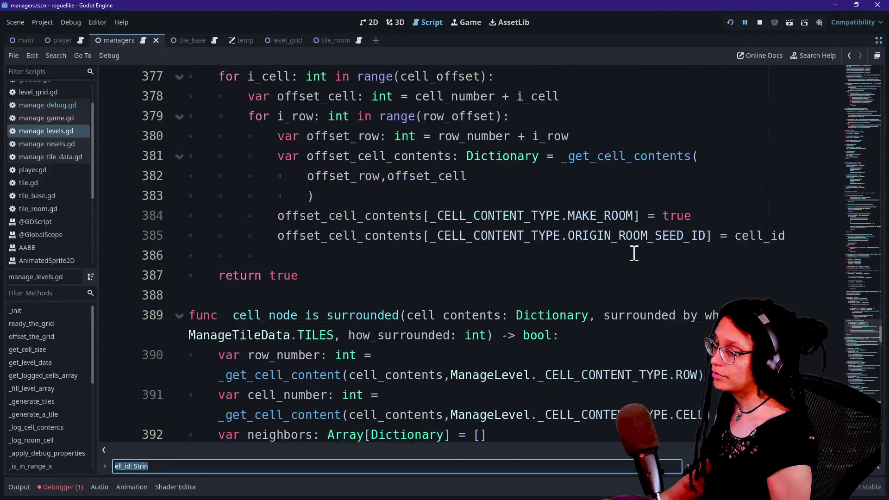
Step: Set ORIGIN_ROOM_SEED_ID to int(cell_id), split both long assignments, save, and run
{"action": "left_click", "coordinate": [736, 237]}
{"action": "type", "text": "int("}
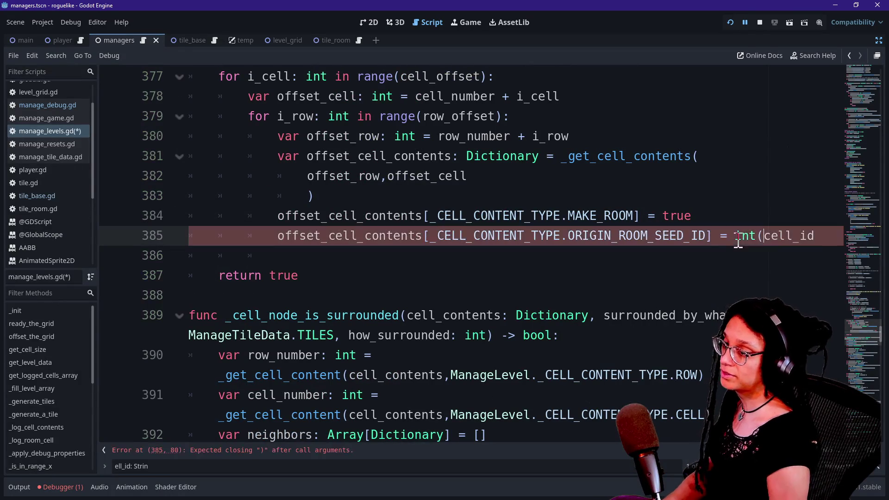
{"action": "left_click", "coordinate": [830, 236]}
{"action": "type", "text": ")"}
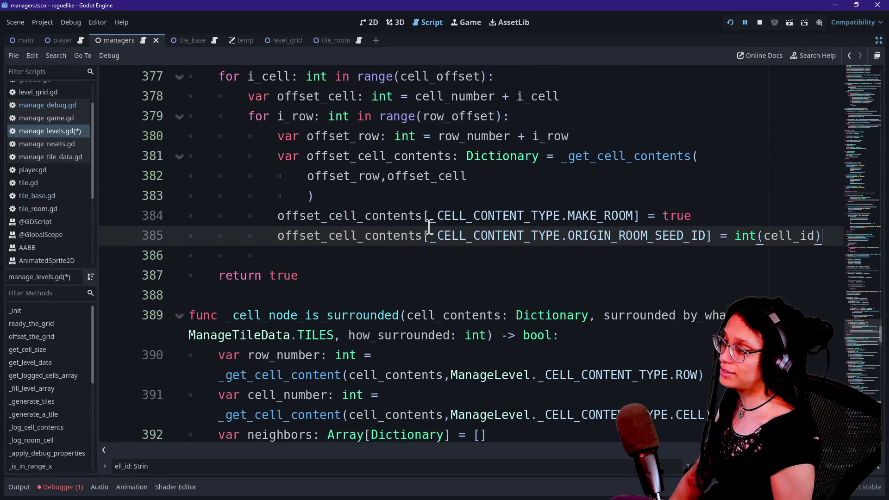
{"action": "left_click", "coordinate": [429, 235]}
{"action": "key", "text": "Return"}
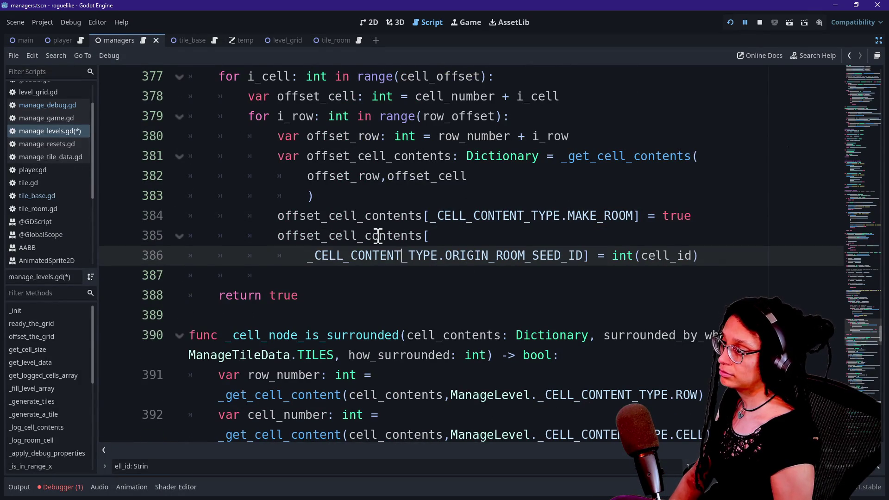
{"action": "left_click", "coordinate": [433, 215]}
{"action": "key", "text": "Return"}
{"action": "key", "text": "ctrl+s"}
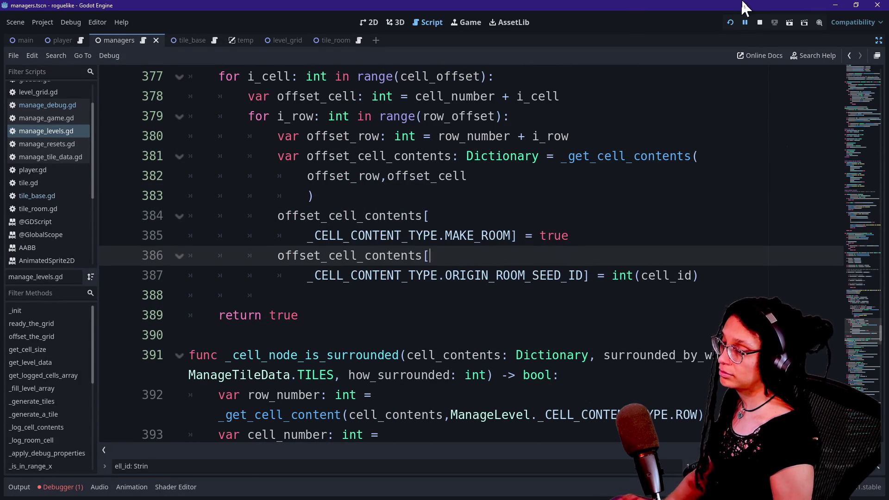
{"action": "left_click", "coordinate": [741, 22]}
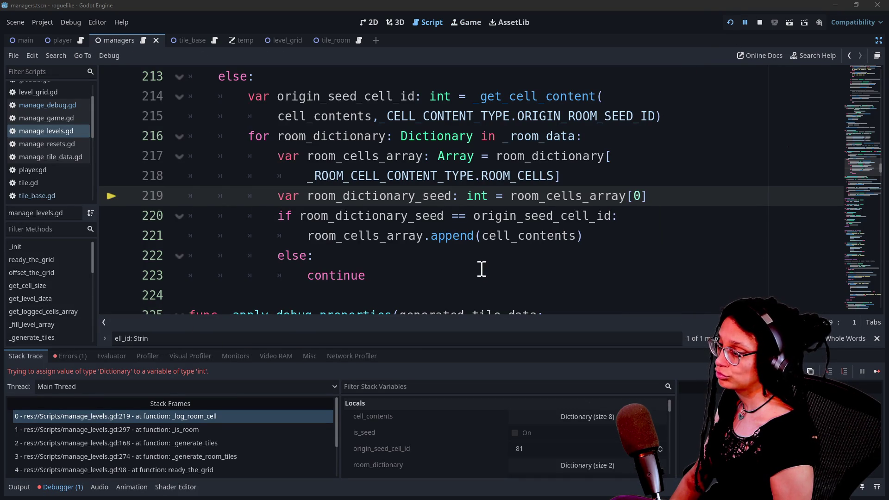
Step: Find the cell_id: String declaration again, then jump to failing line 219 via stack frame 0
{"action": "left_click", "coordinate": [550, 252]}
{"action": "key", "text": "ctrl+f"}
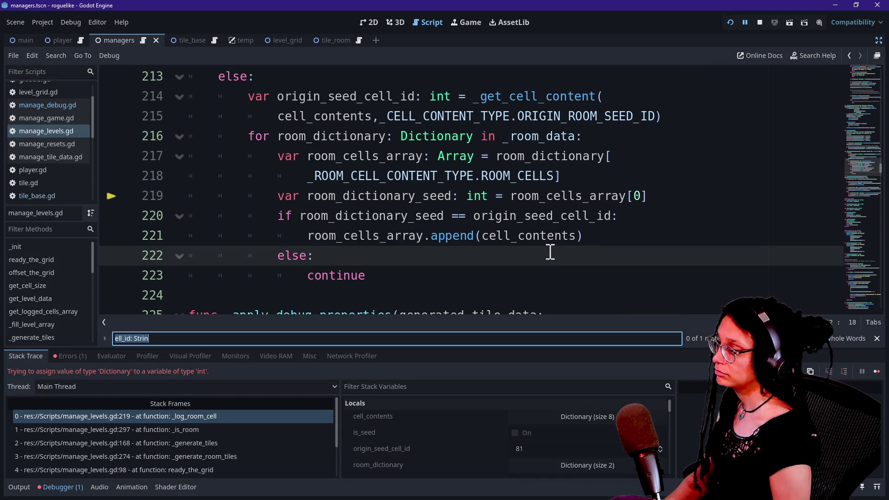
{"action": "key", "text": "Return"}
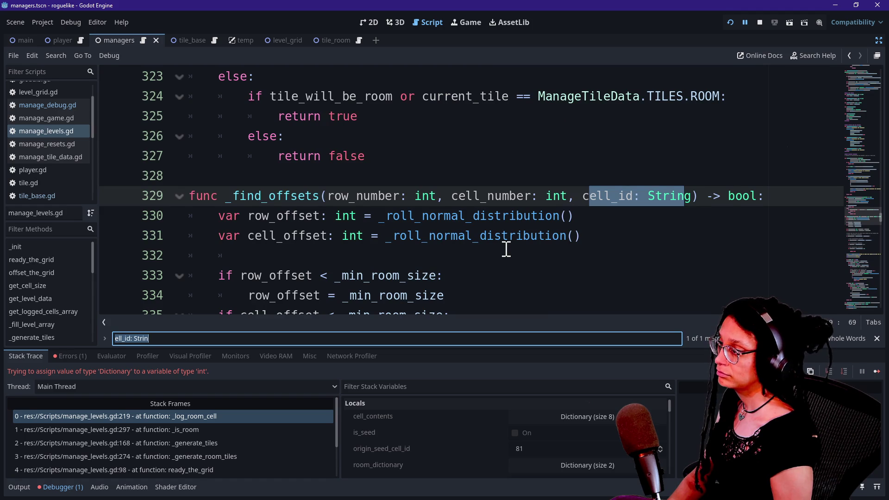
{"action": "scroll", "coordinate": [506, 249], "scroll_direction": "down", "scroll_amount": 10}
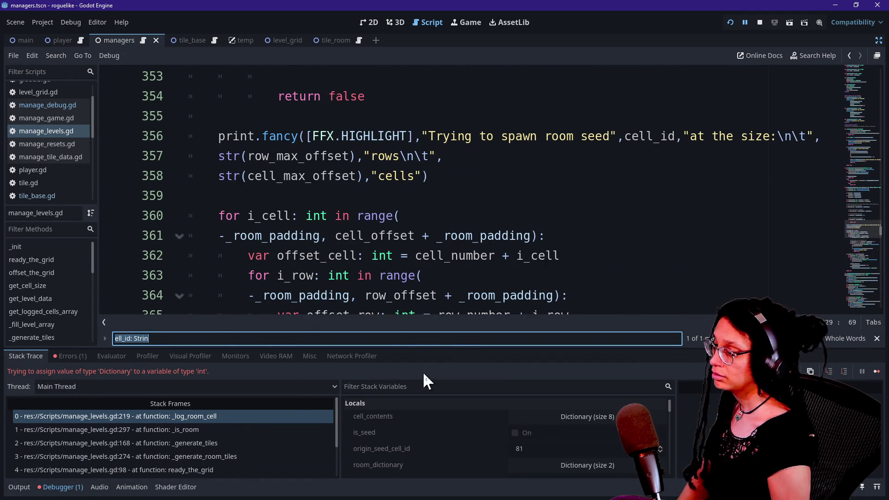
{"action": "scroll", "coordinate": [462, 422], "scroll_direction": "down", "scroll_amount": 2}
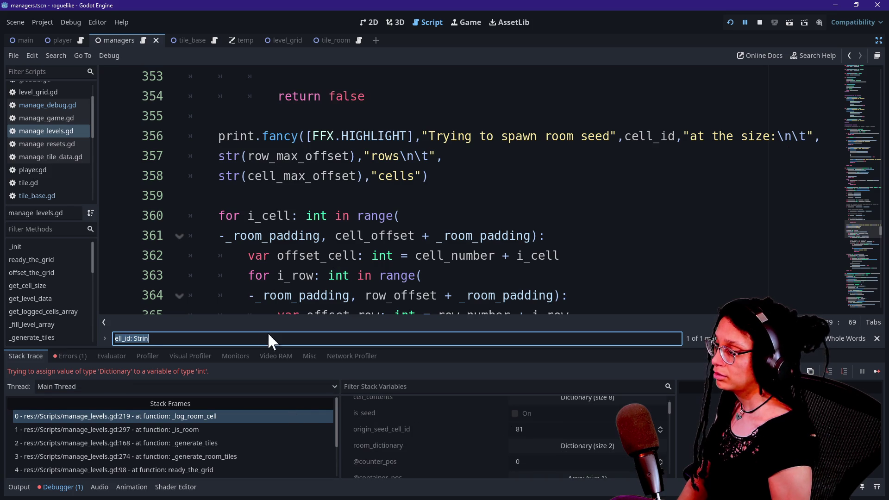
{"action": "left_click", "coordinate": [199, 416]}
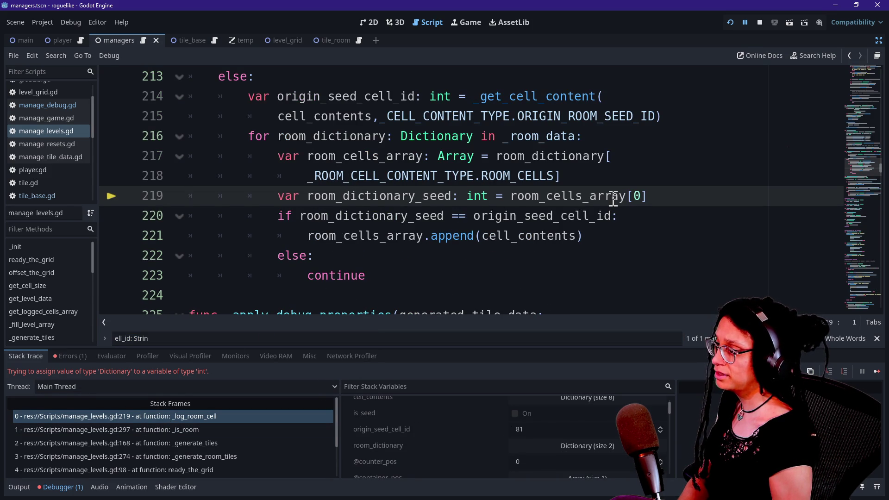
Step: Expand room_dictionary in Stack Variables, confirm room_dictionary_seed is null, and read the Array docs
{"action": "scroll", "coordinate": [416, 412], "scroll_direction": "down", "scroll_amount": 1}
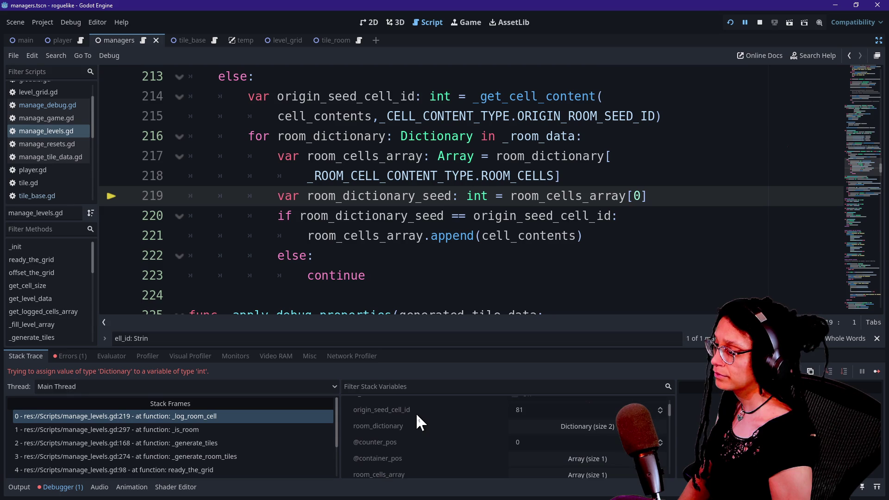
{"action": "left_click", "coordinate": [528, 426]}
{"action": "scroll", "coordinate": [408, 432], "scroll_direction": "down", "scroll_amount": 4}
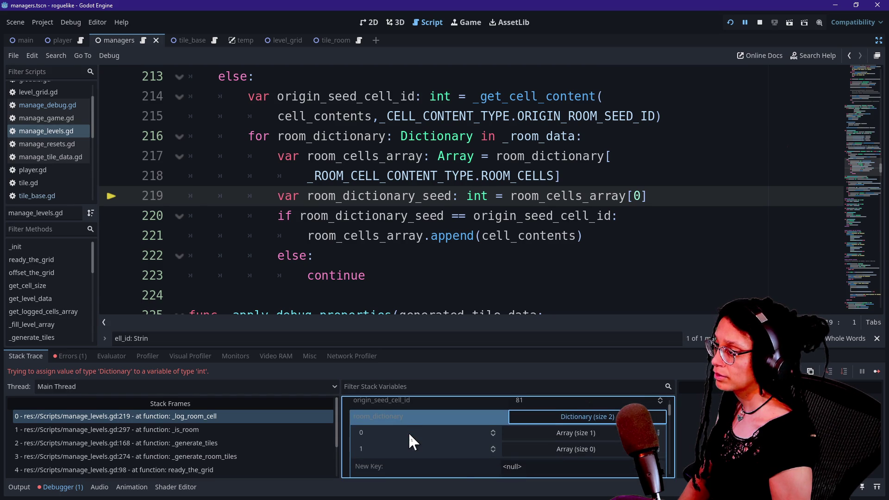
{"action": "scroll", "coordinate": [408, 432], "scroll_direction": "down", "scroll_amount": 1}
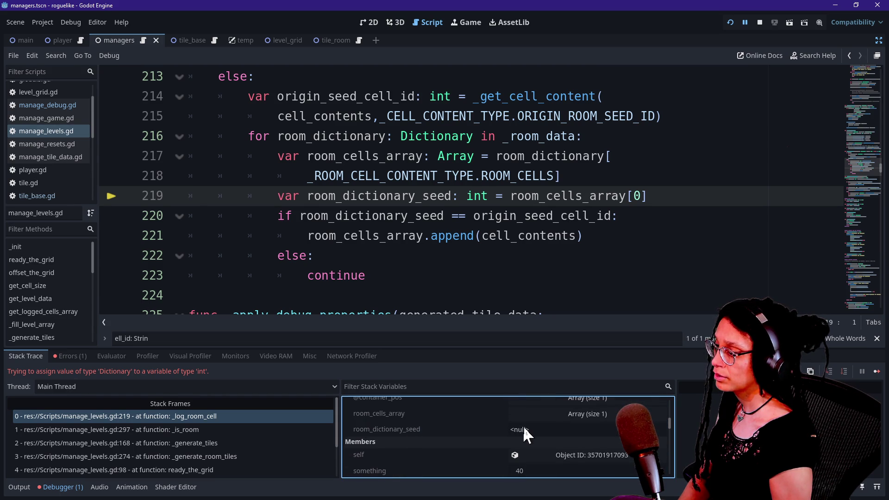
{"action": "left_click", "coordinate": [506, 431]}
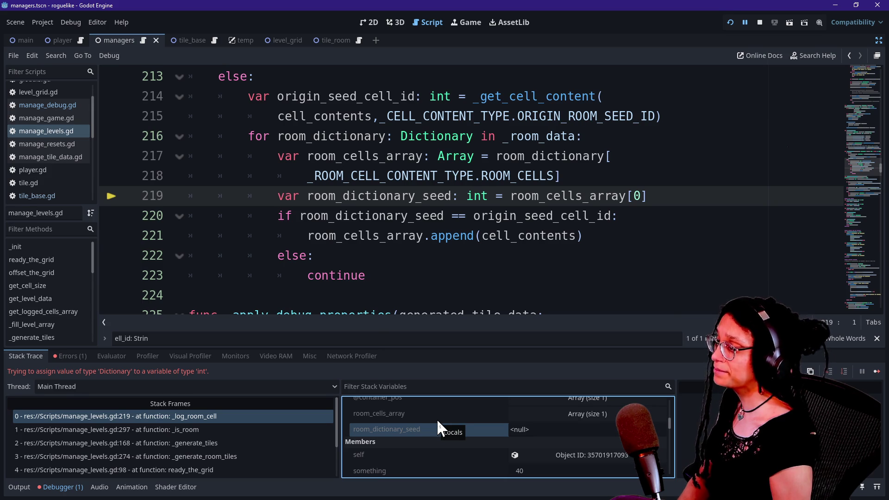
{"action": "mouse_move", "coordinate": [461, 157]}
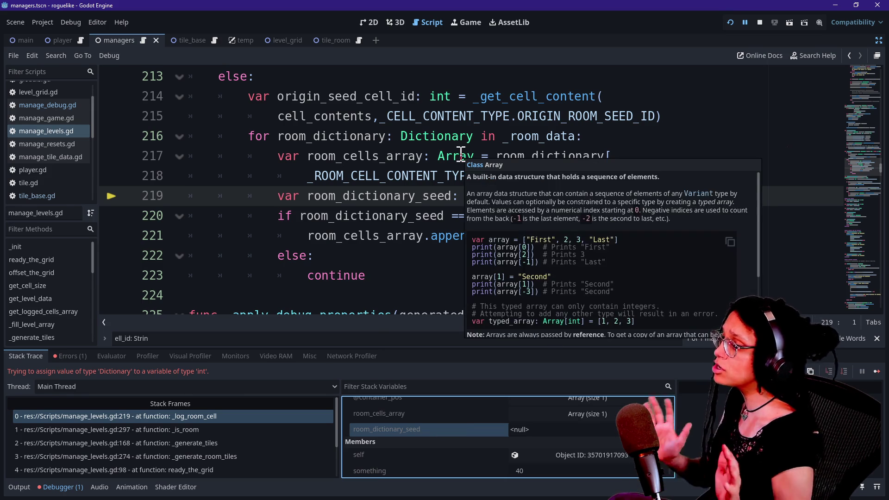
{"action": "left_click_drag", "start_coordinate": [317, 175], "coordinate": [341, 156]}
{"action": "left_click", "coordinate": [541, 175]}
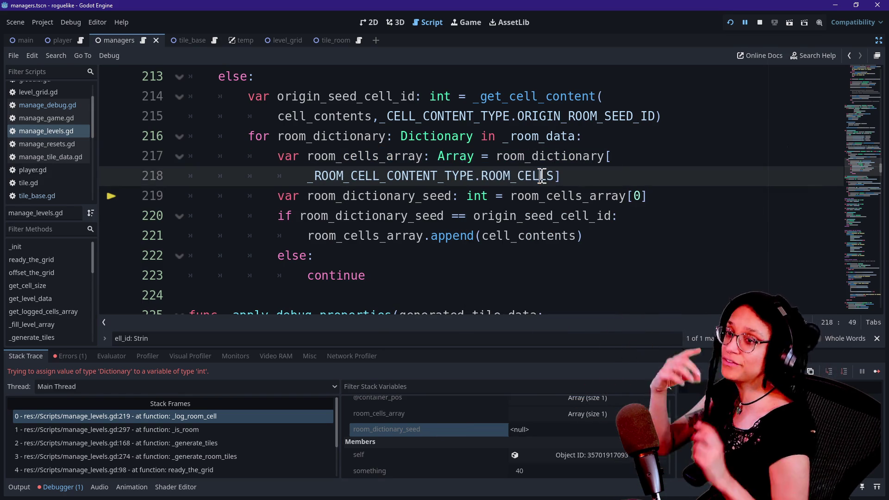
{"action": "key", "text": "Right"}
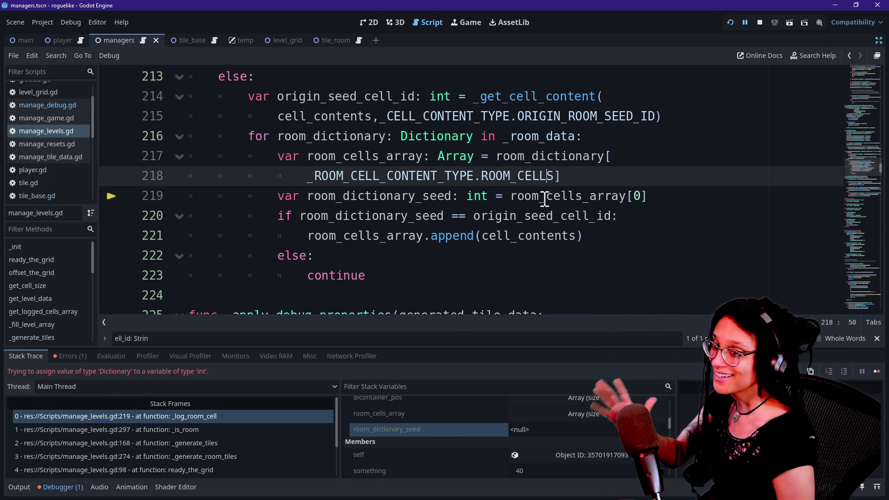
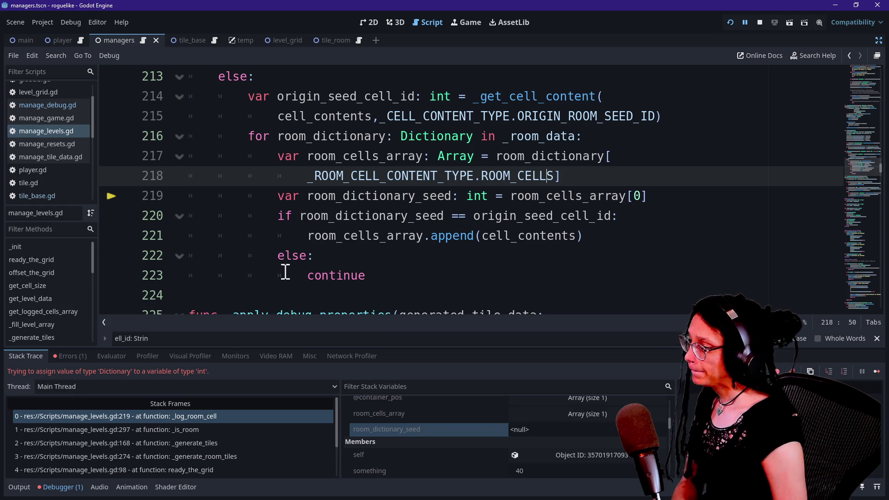
Step: Try typing line 219's int type as Dictionary, then undo it back to int
{"action": "double_click", "coordinate": [470, 195]}
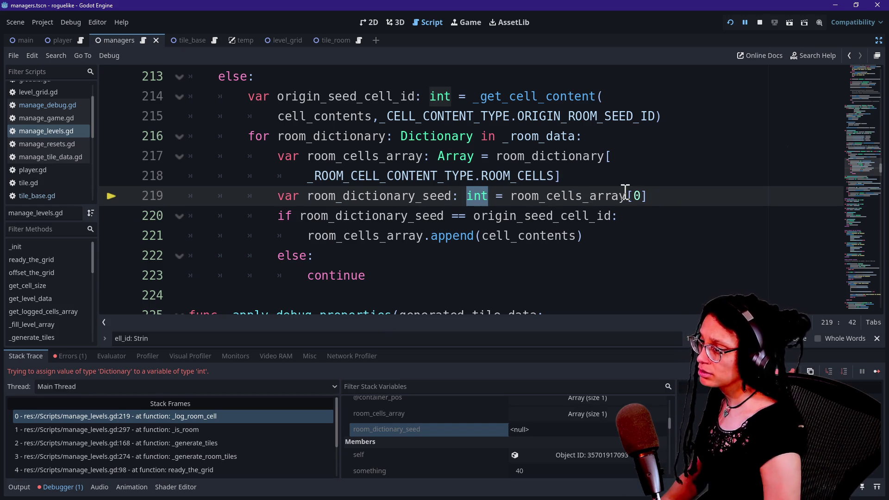
{"action": "type", "text": "Dictionary"}
{"action": "left_click", "coordinate": [497, 156]}
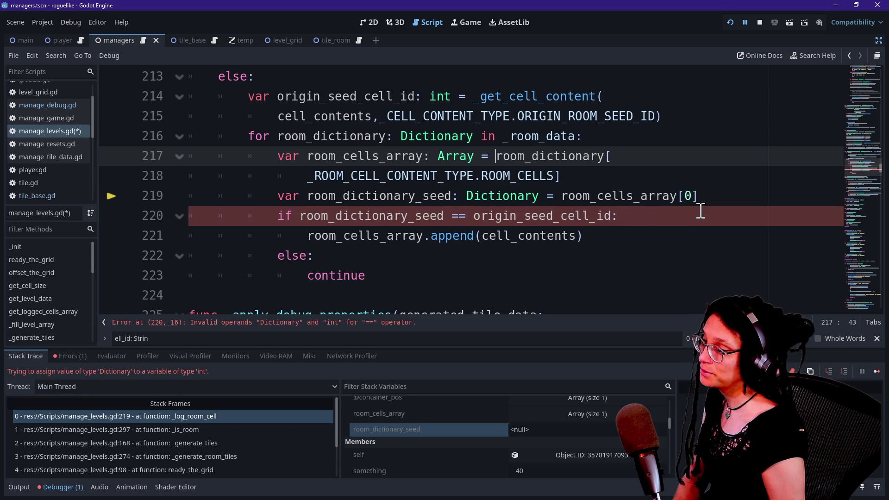
{"action": "left_click", "coordinate": [676, 196]}
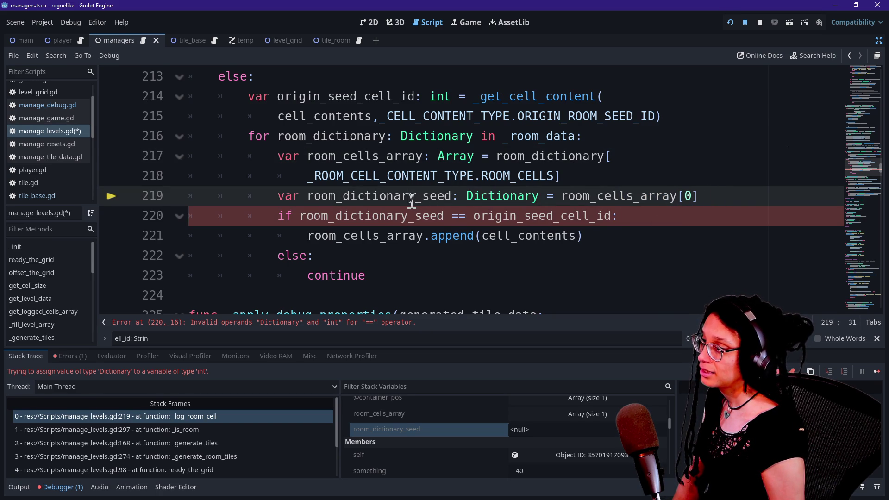
{"action": "left_click", "coordinate": [415, 174]}
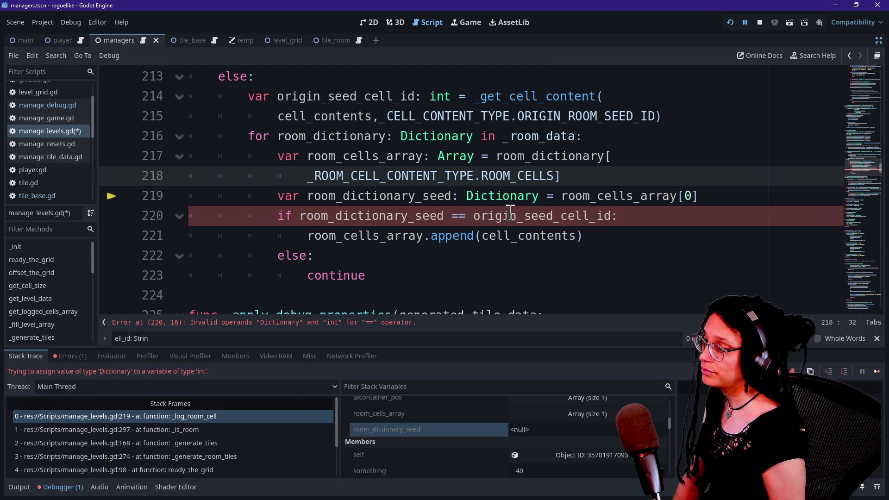
{"action": "key", "text": "ctrl+z"}
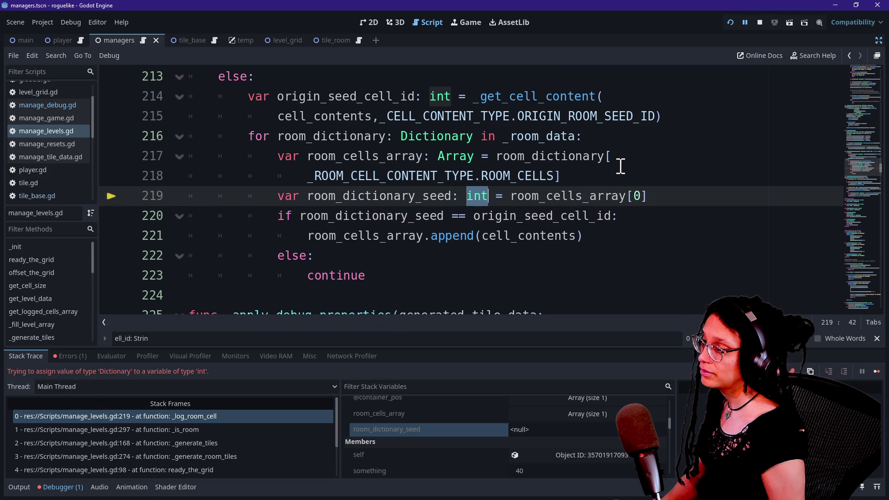
Step: Inspect the room_dictionary ROOM_CELLS lookup on lines 217–218
{"action": "left_click", "coordinate": [517, 197]}
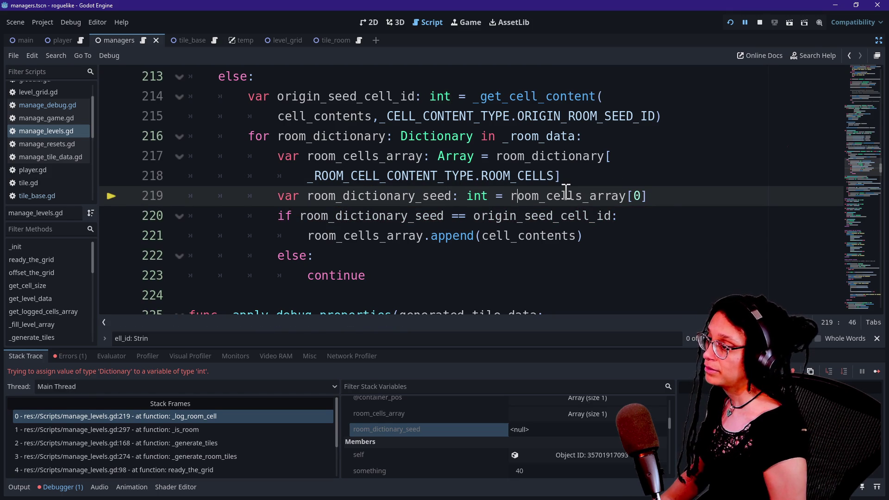
{"action": "mouse_move", "coordinate": [566, 192]}
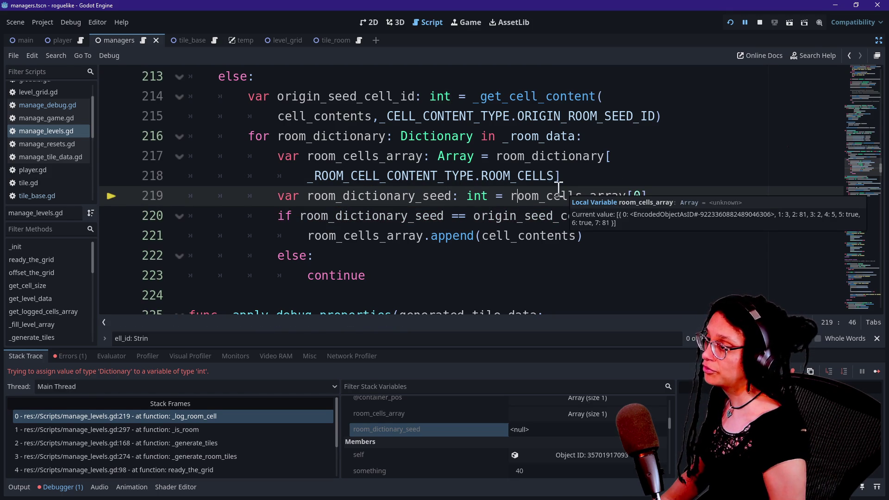
{"action": "left_click", "coordinate": [493, 156]}
{"action": "left_click_drag", "start_coordinate": [492, 156], "coordinate": [564, 172]}
{"action": "left_click", "coordinate": [565, 172]}
{"action": "left_click", "coordinate": [534, 178]}
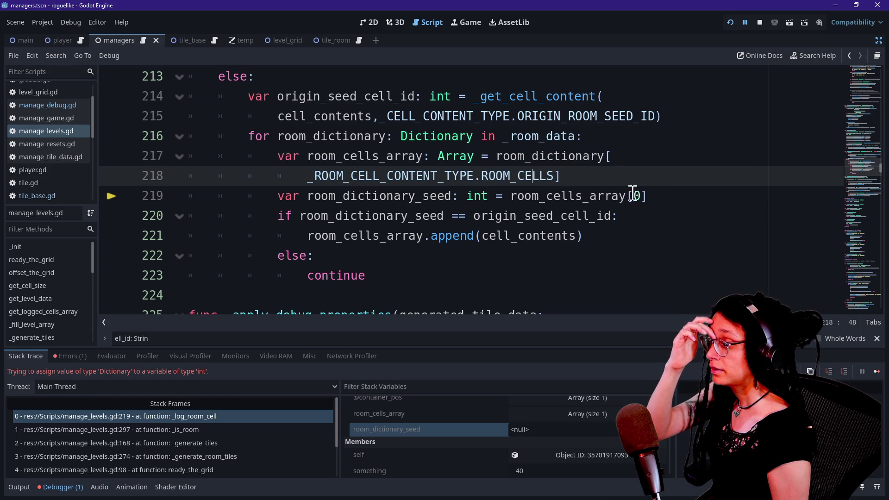
Step: Edit and then restore the room_dictionary_seed name on line 219, then switch to the live chat
{"action": "left_click", "coordinate": [335, 196]}
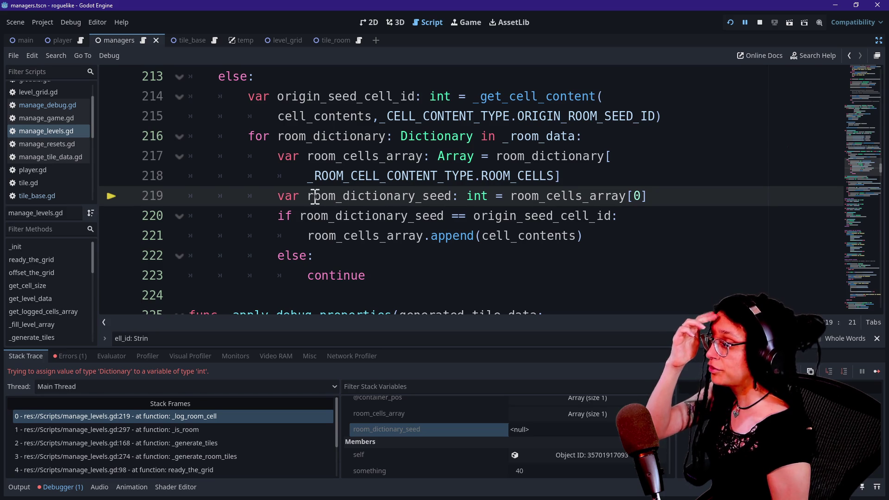
{"action": "key", "text": "BackSpace"}
{"action": "key", "text": "BackSpace"}
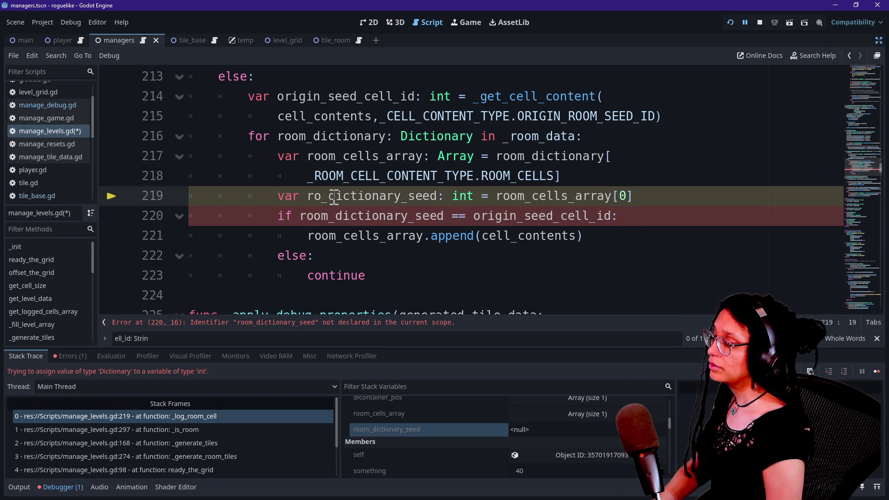
{"action": "type", "text": "om_c"}
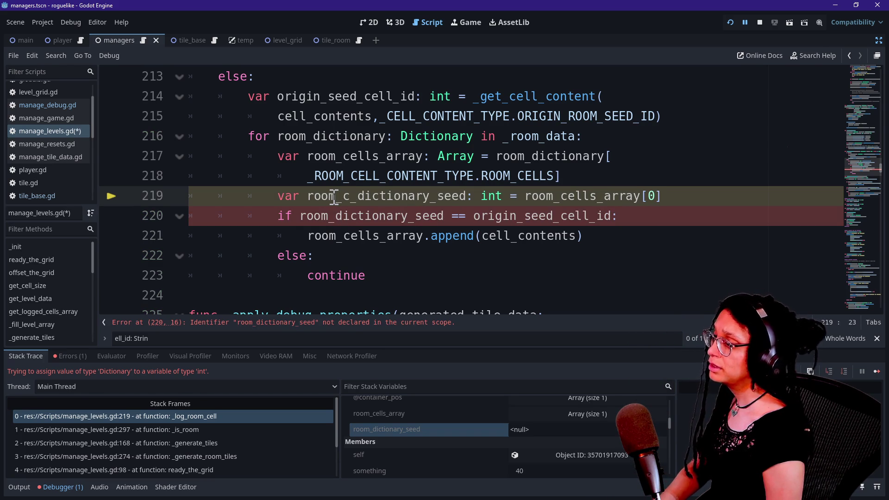
{"action": "key", "text": "BackSpace"}
{"action": "key", "text": "BackSpace"}
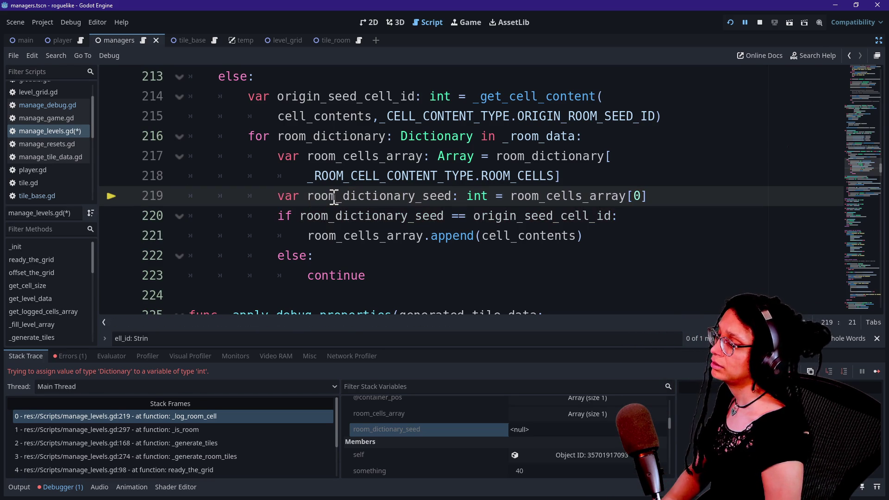
{"action": "left_click", "coordinate": [423, 197]}
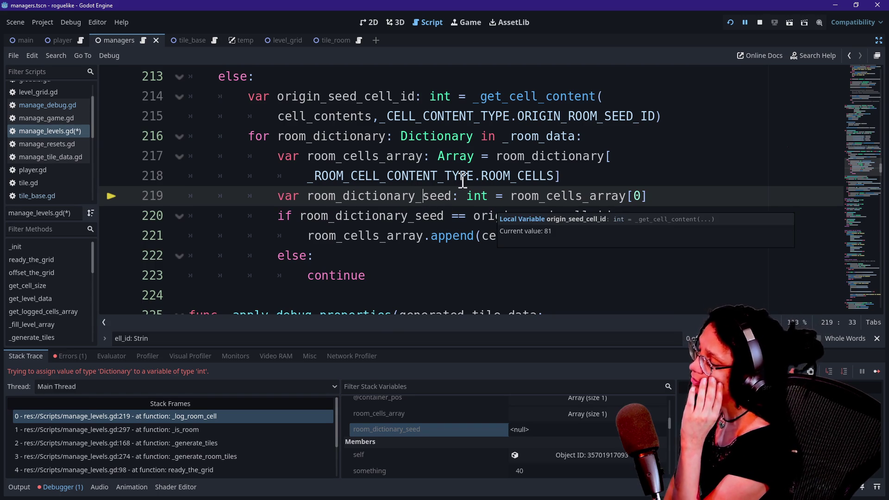
{"action": "mouse_move", "coordinate": [417, 140]}
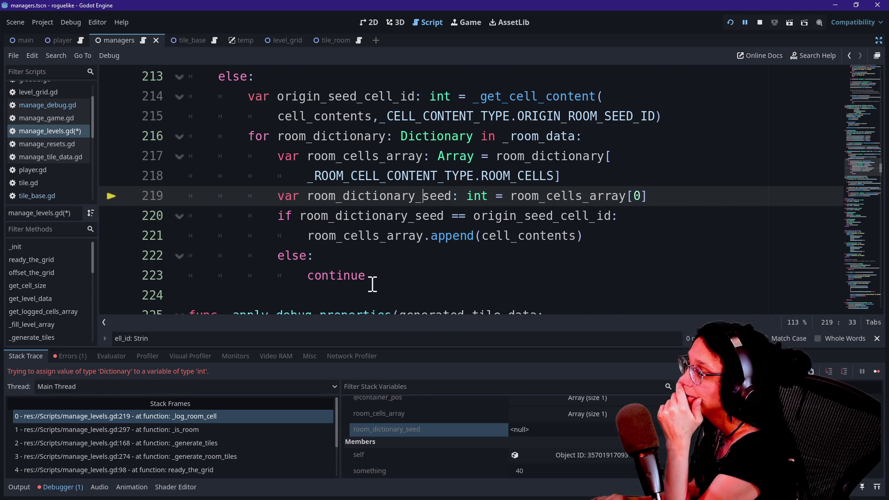
{"action": "key", "text": "alt+Tab"}
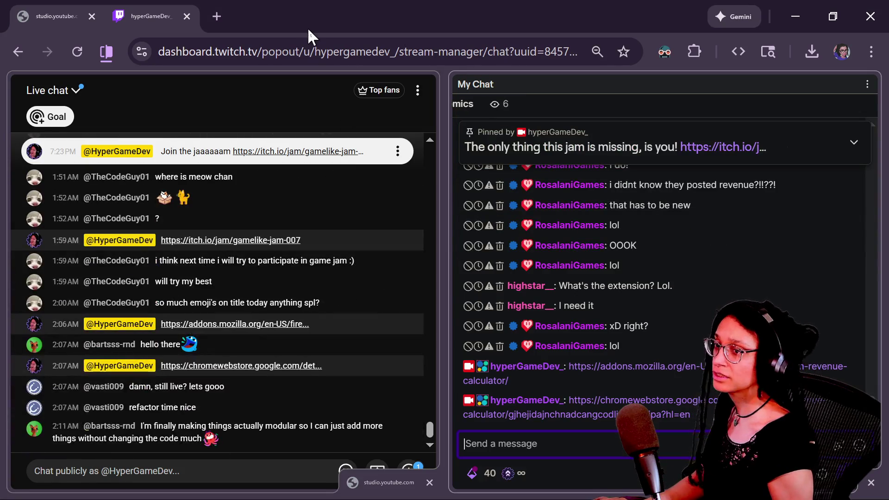
Step: Pan the Excalidraw canvas to the ROOM DATA diagram showing Array and Dictionary
{"action": "key", "text": "alt+Tab"}
{"action": "left_click", "coordinate": [393, 16]}
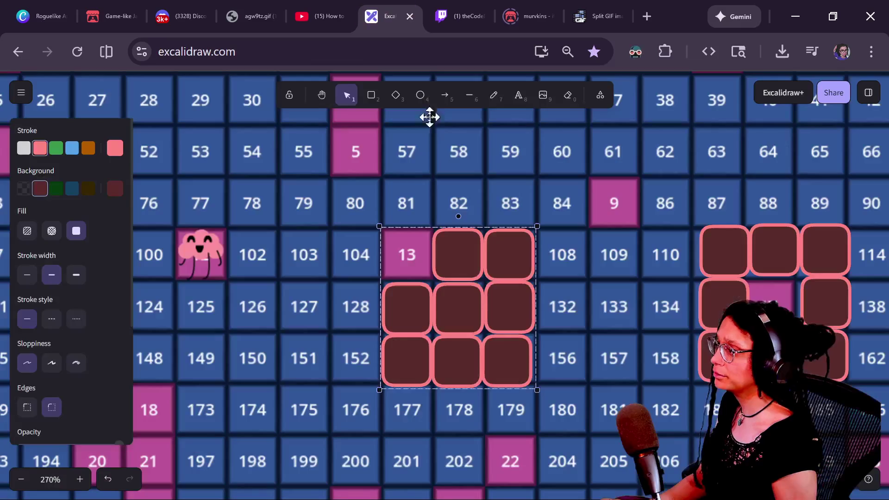
{"action": "scroll", "coordinate": [295, 244], "scroll_direction": "down", "scroll_amount": 10}
{"action": "left_click_drag", "start_coordinate": [294, 243], "coordinate": [591, 201]}
{"action": "scroll", "coordinate": [402, 320], "scroll_direction": "down", "scroll_amount": 5}
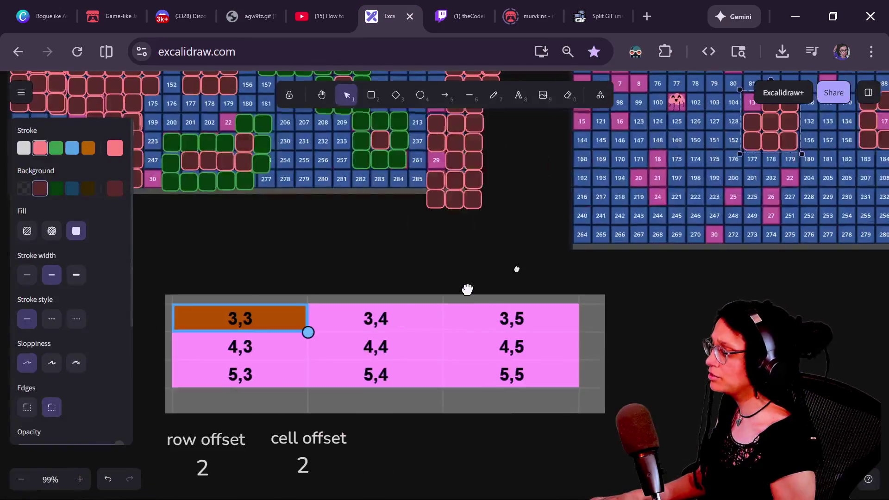
{"action": "scroll", "coordinate": [433, 301], "scroll_direction": "down", "scroll_amount": 5}
{"action": "scroll", "coordinate": [418, 248], "scroll_direction": "up", "scroll_amount": 5}
{"action": "scroll", "coordinate": [482, 426], "scroll_direction": "left", "scroll_amount": 5}
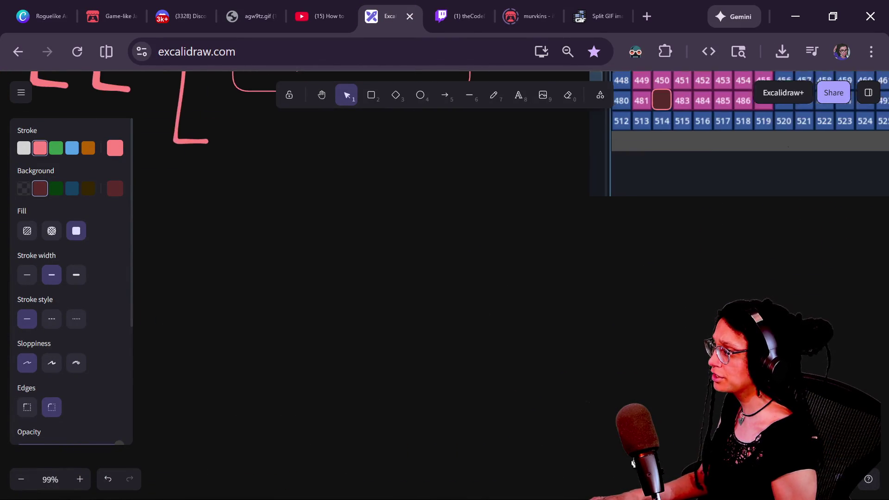
{"action": "scroll", "coordinate": [378, 342], "scroll_direction": "up", "scroll_amount": 5}
{"action": "scroll", "coordinate": [487, 383], "scroll_direction": "left", "scroll_amount": 5}
{"action": "scroll", "coordinate": [349, 284], "scroll_direction": "up", "scroll_amount": 3, "text": "ctrl"}
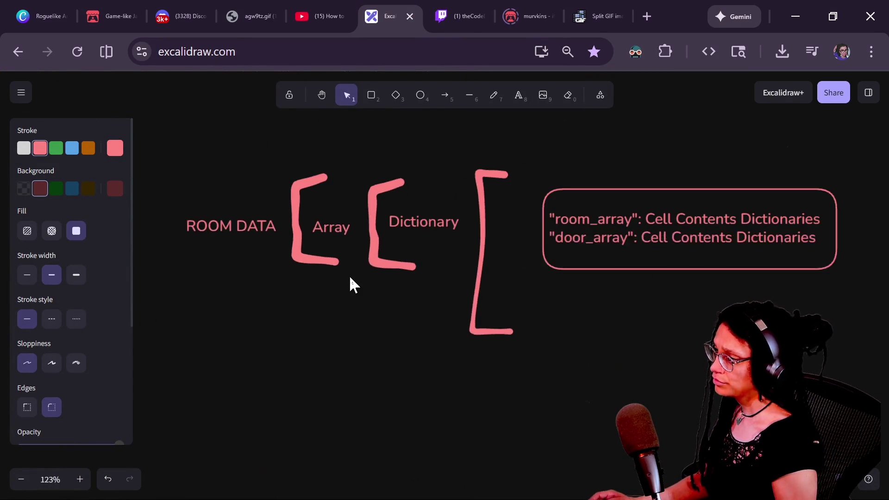
{"action": "scroll", "coordinate": [190, 333], "scroll_direction": "right", "scroll_amount": 3}
{"action": "scroll", "coordinate": [357, 376], "scroll_direction": "right", "scroll_amount": 2}
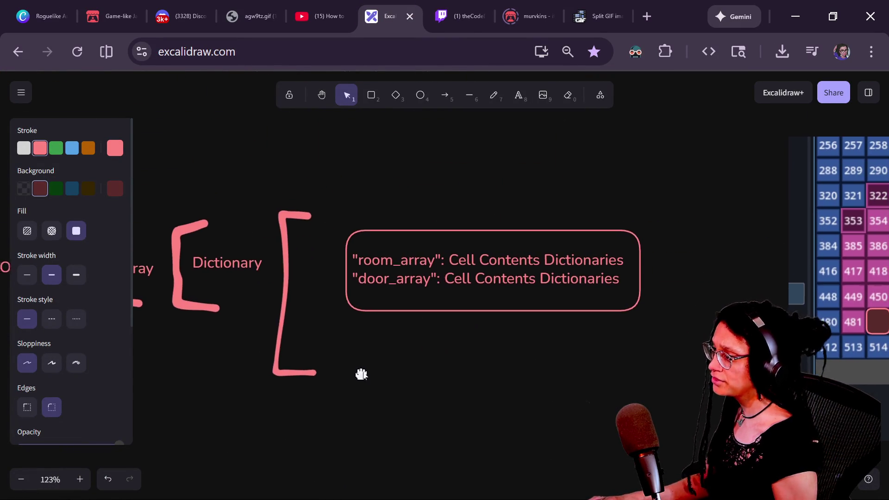
{"action": "scroll", "coordinate": [407, 297], "scroll_direction": "down", "scroll_amount": 1}
{"action": "scroll", "coordinate": [407, 297], "scroll_direction": "left", "scroll_amount": 1}
Step: Move the room_array/door_array note up against the third bracket
{"action": "mouse_move", "coordinate": [430, 277]}
{"action": "left_mouse_down"}
{"action": "mouse_move", "coordinate": [423, 271]}
{"action": "mouse_move", "coordinate": [414, 286]}
{"action": "mouse_move", "coordinate": [410, 276]}
{"action": "mouse_move", "coordinate": [373, 275]}
{"action": "mouse_move", "coordinate": [381, 263]}
{"action": "mouse_move", "coordinate": [363, 256]}
{"action": "left_mouse_up"}
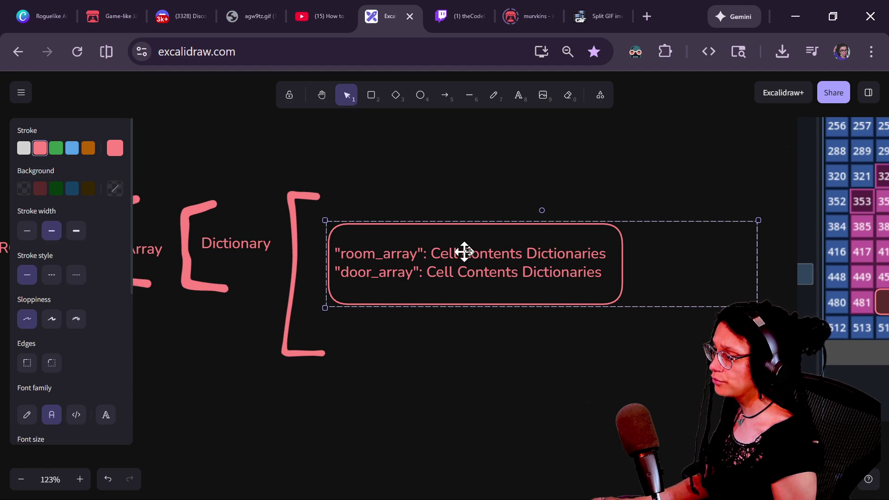
{"action": "scroll", "coordinate": [516, 382], "scroll_direction": "left", "scroll_amount": 3}
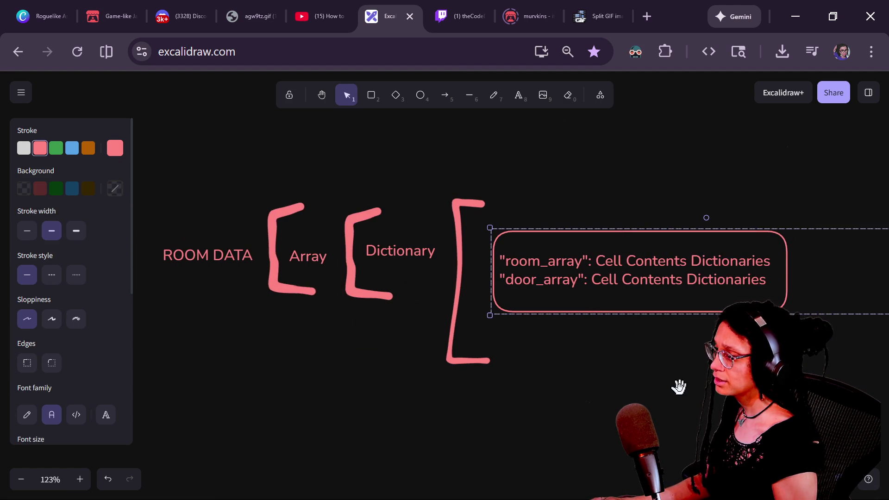
{"action": "key", "text": "alt+Tab"}
{"action": "key", "text": "alt+Tab"}
{"action": "key", "text": "alt+Tab"}
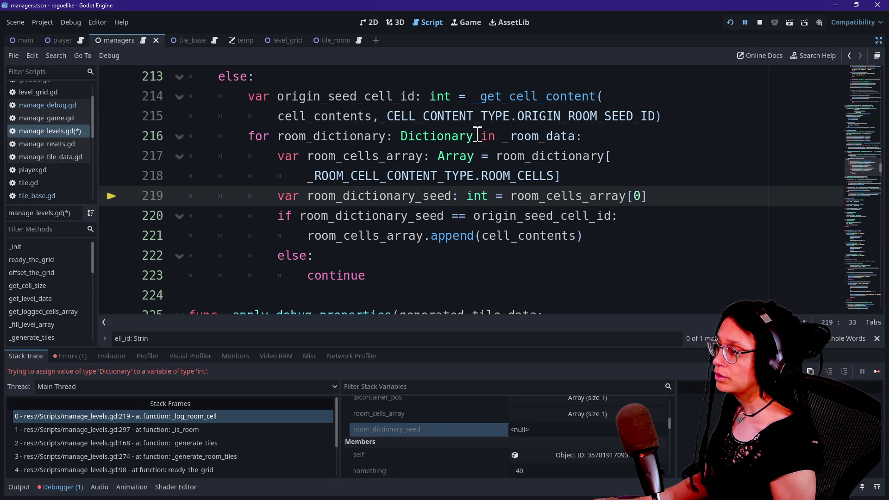
Step: Nudge the ROOM DATA label and draw a rounded box around ROOM DATA, Array and Dictionary
{"action": "double_click", "coordinate": [532, 136]}
{"action": "key", "text": "alt+Tab"}
{"action": "left_click", "coordinate": [185, 250]}
{"action": "left_click_drag", "start_coordinate": [186, 249], "coordinate": [196, 261]}
{"action": "left_click", "coordinate": [371, 95]}
{"action": "mouse_move", "coordinate": [144, 152]}
{"action": "left_mouse_down"}
{"action": "mouse_move", "coordinate": [377, 365]}
{"action": "mouse_move", "coordinate": [445, 361]}
{"action": "mouse_move", "coordinate": [440, 334]}
{"action": "left_mouse_up"}
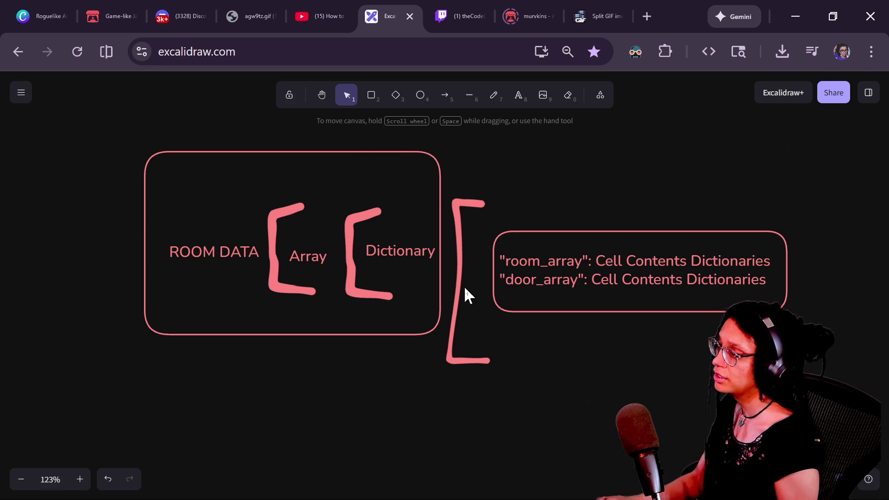
{"action": "key", "text": "alt+Tab"}
Step: Compare the _room_data loop on lines 216–218 with the diagram's Dictionary label
{"action": "left_click_drag", "start_coordinate": [258, 137], "coordinate": [553, 137]}
{"action": "key", "text": "alt+Tab"}
{"action": "key", "text": "alt+Tab"}
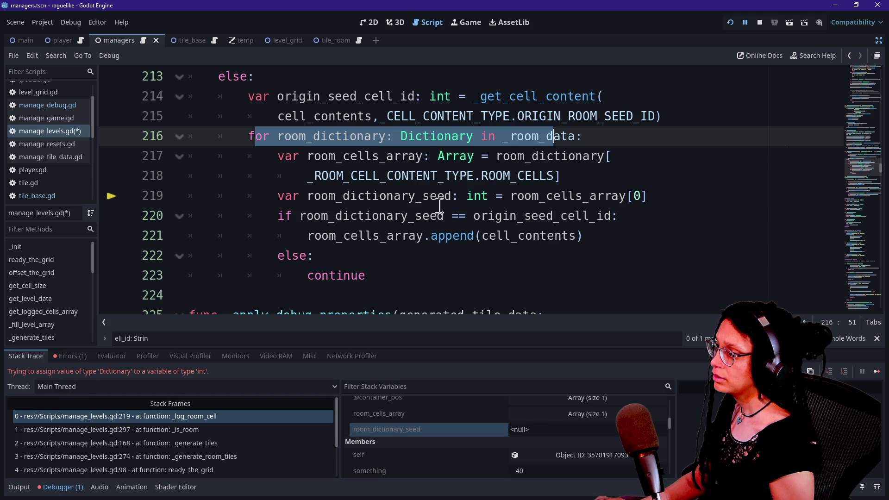
{"action": "key", "text": "Escape"}
{"action": "left_click_drag", "start_coordinate": [502, 136], "coordinate": [576, 136]}
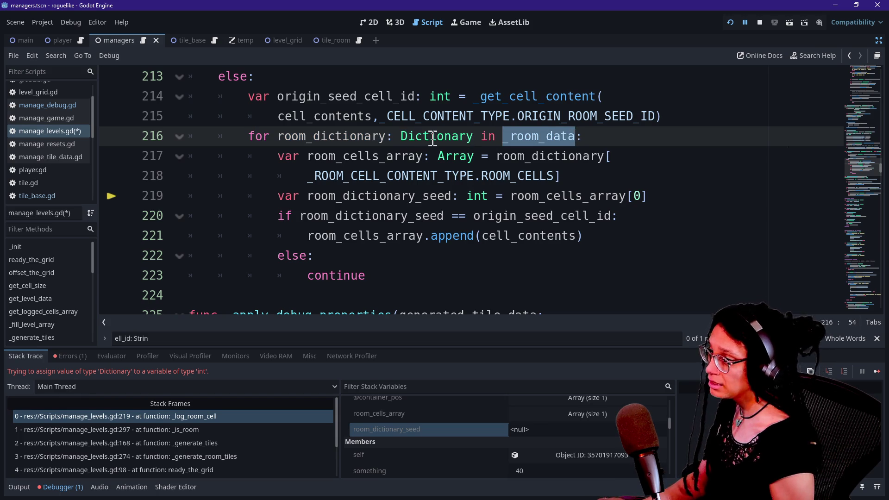
{"action": "key", "text": "alt+Tab"}
{"action": "left_click", "coordinate": [382, 247]}
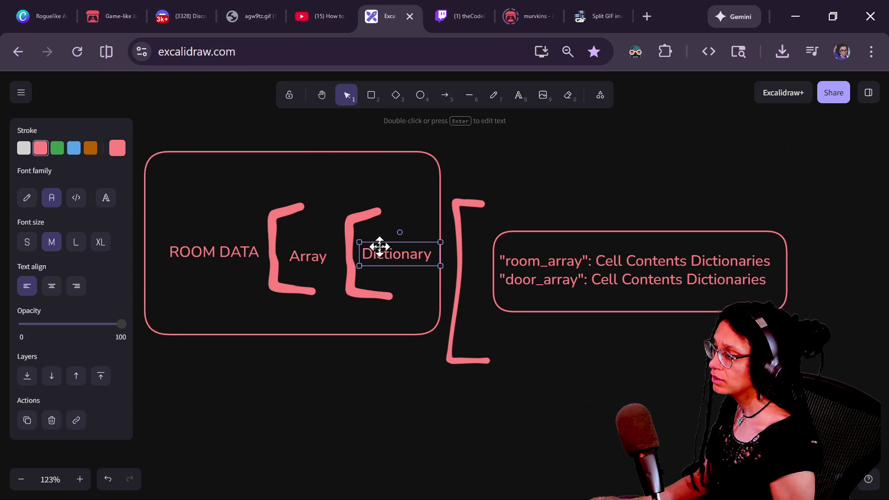
{"action": "key", "text": "alt+Tab"}
{"action": "left_click", "coordinate": [394, 142]}
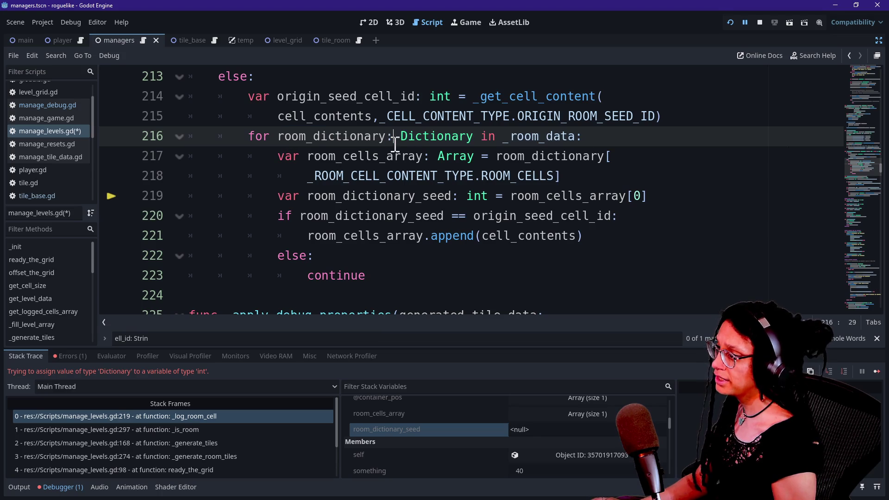
{"action": "left_click", "coordinate": [339, 152]}
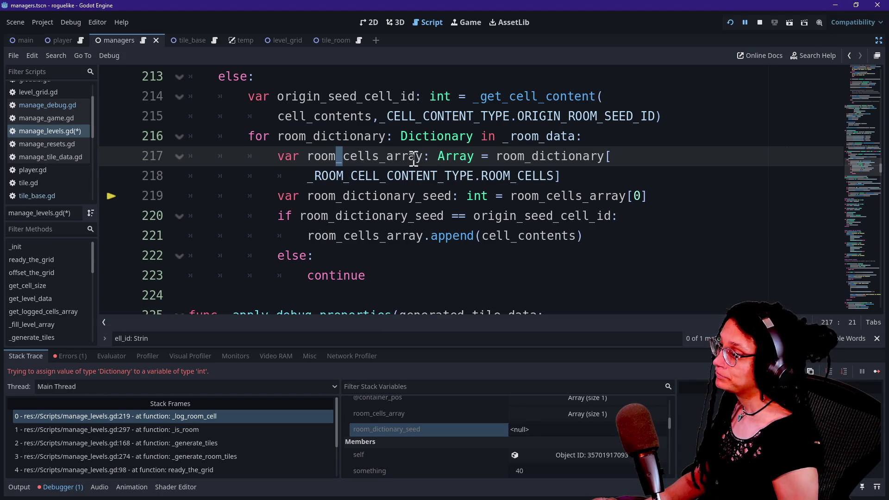
{"action": "key", "text": "Right"}
{"action": "key", "text": "Right"}
{"action": "key", "text": "Right"}
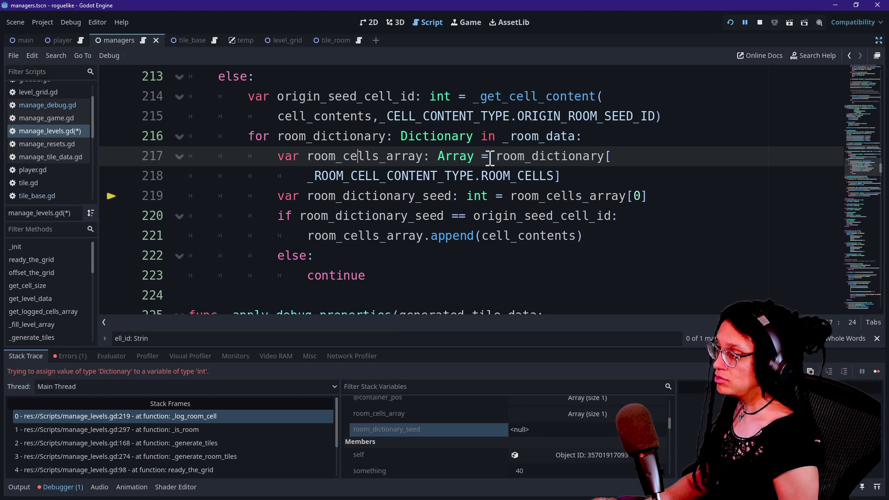
{"action": "left_click_drag", "start_coordinate": [496, 158], "coordinate": [562, 176]}
{"action": "left_click", "coordinate": [570, 174]}
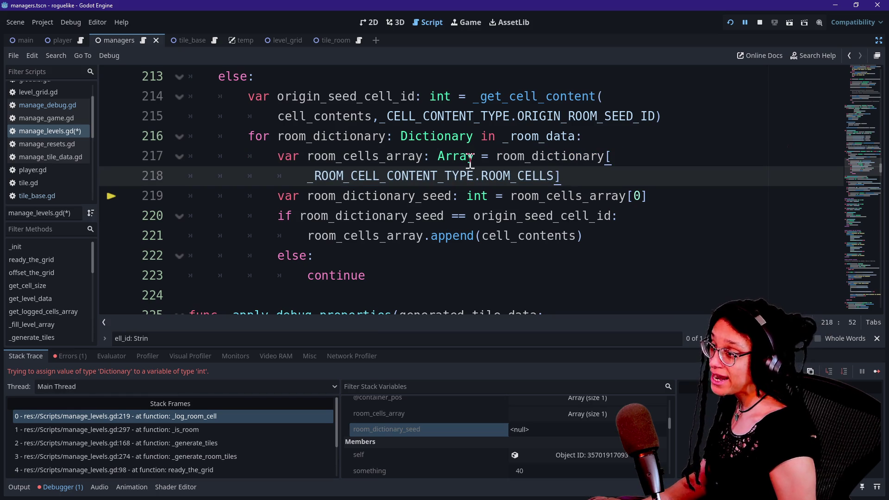
Step: Draw a rectangle enclosing Dictionary and the room_array/door_array box, adjusting its position
{"action": "key", "text": "alt+Tab"}
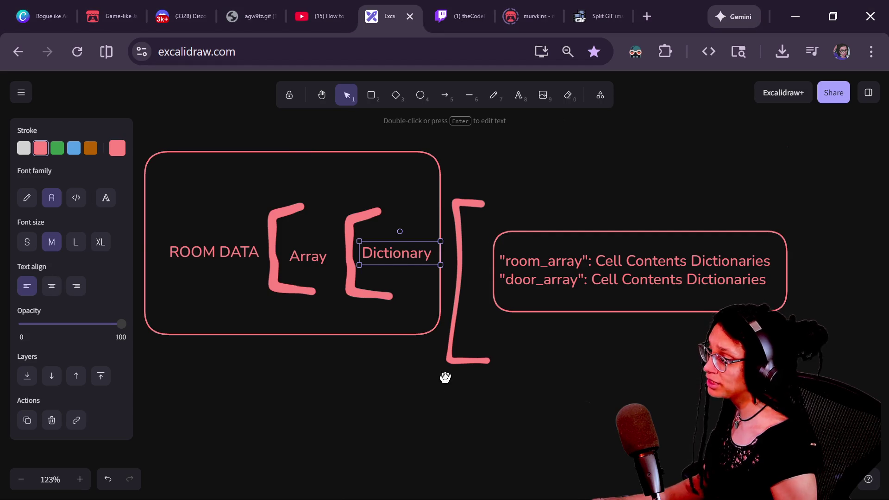
{"action": "left_click_drag", "start_coordinate": [444, 375], "coordinate": [380, 375]}
{"action": "left_click", "coordinate": [341, 207]}
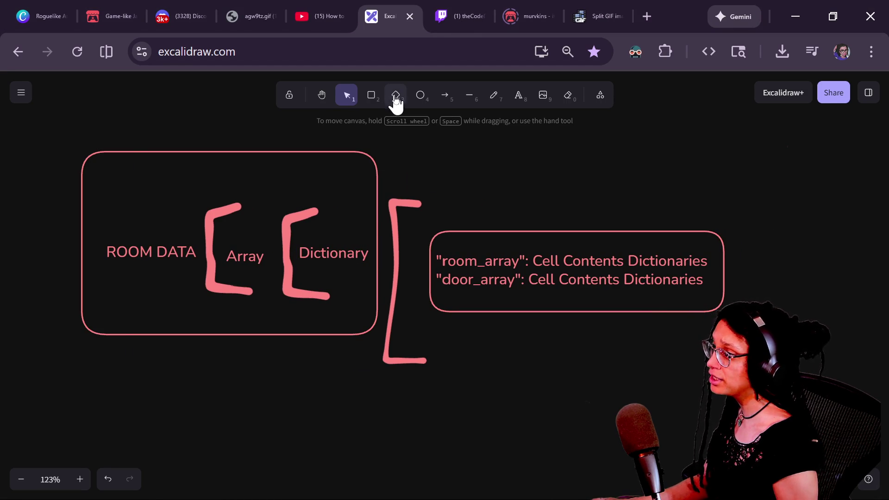
{"action": "left_click", "coordinate": [372, 95]}
{"action": "mouse_move", "coordinate": [298, 225]}
{"action": "left_mouse_down"}
{"action": "mouse_move", "coordinate": [502, 349]}
{"action": "mouse_move", "coordinate": [783, 327]}
{"action": "left_mouse_up"}
{"action": "scroll", "coordinate": [608, 421], "scroll_direction": "right", "scroll_amount": 2}
{"action": "mouse_move", "coordinate": [460, 291]}
{"action": "left_mouse_down"}
{"action": "mouse_move", "coordinate": [496, 339]}
{"action": "mouse_move", "coordinate": [465, 273]}
{"action": "left_mouse_up"}
Step: Select the room_array/door_array text and enter its edit mode
{"action": "left_click", "coordinate": [440, 390]}
{"action": "left_click", "coordinate": [393, 256]}
{"action": "double_click", "coordinate": [394, 261]}
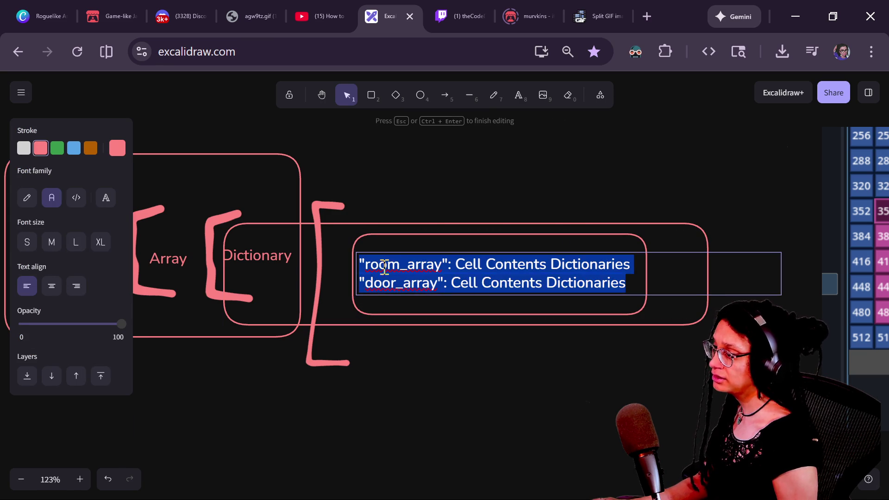
{"action": "left_click", "coordinate": [394, 264]}
{"action": "key", "text": "alt+Tab"}
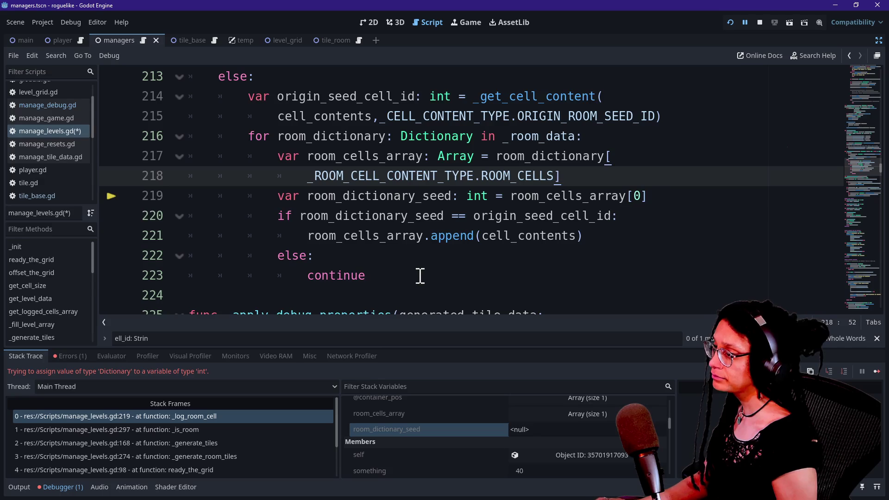
Step: Compare the room_dictionary lookup on lines 217–218 with the diagram's room_array text
{"action": "left_click_drag", "start_coordinate": [491, 157], "coordinate": [578, 175]}
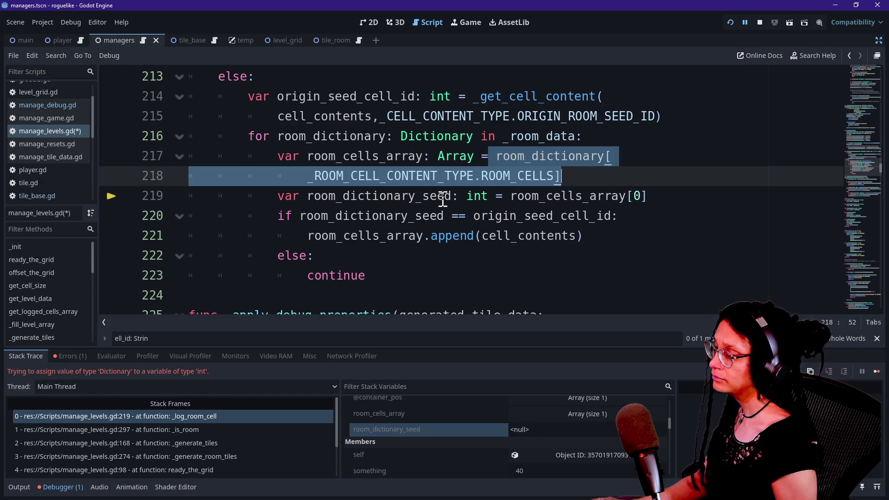
{"action": "left_click", "coordinate": [279, 204]}
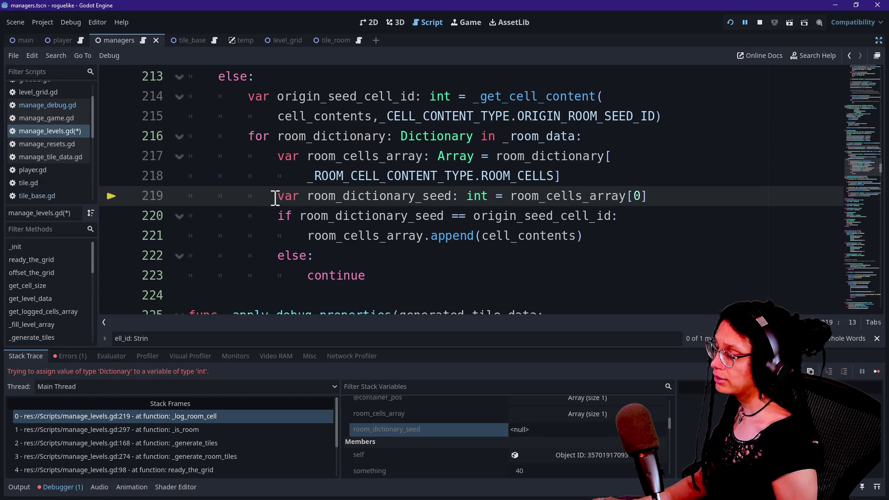
{"action": "key", "text": "alt+Tab"}
{"action": "left_click", "coordinate": [494, 270]}
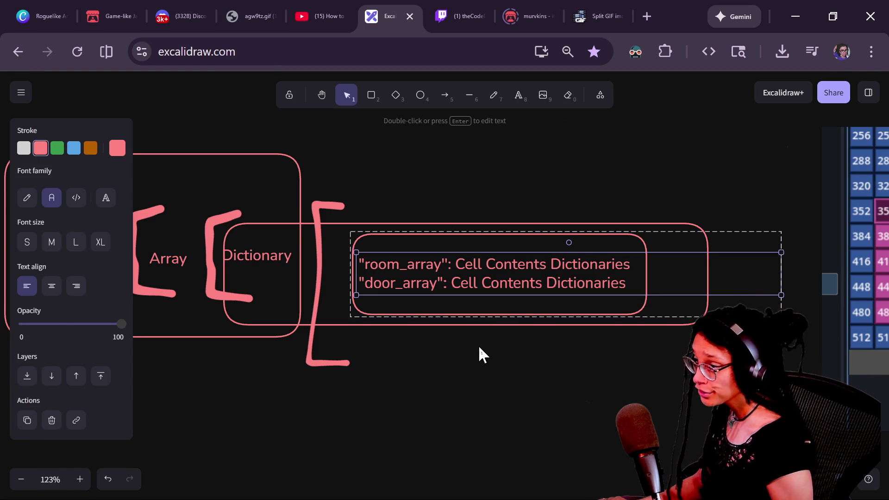
{"action": "key", "text": "alt+Tab"}
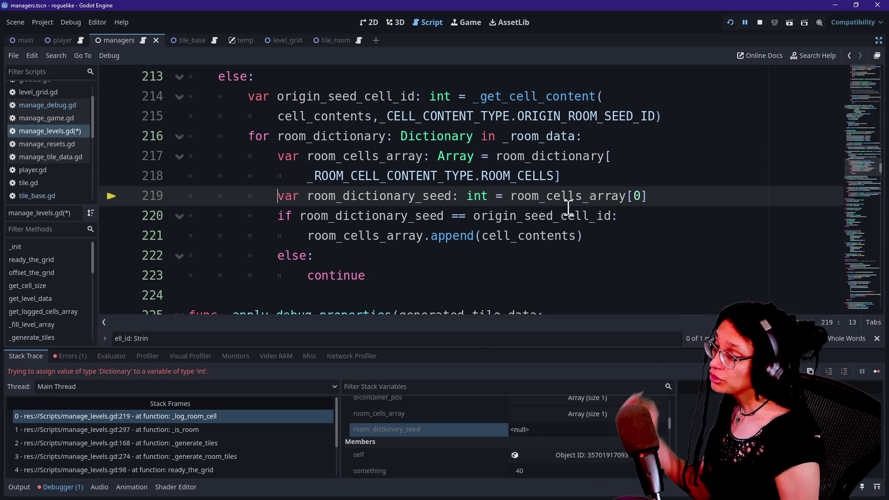
Step: Insert an empty line after line 218 and remove it again, leaving the code unchanged
{"action": "left_click", "coordinate": [571, 175]}
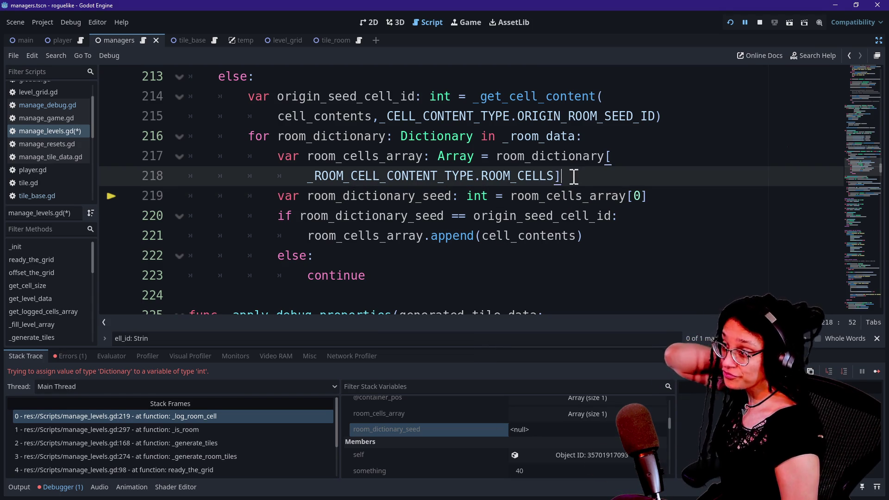
{"action": "key", "text": "Return"}
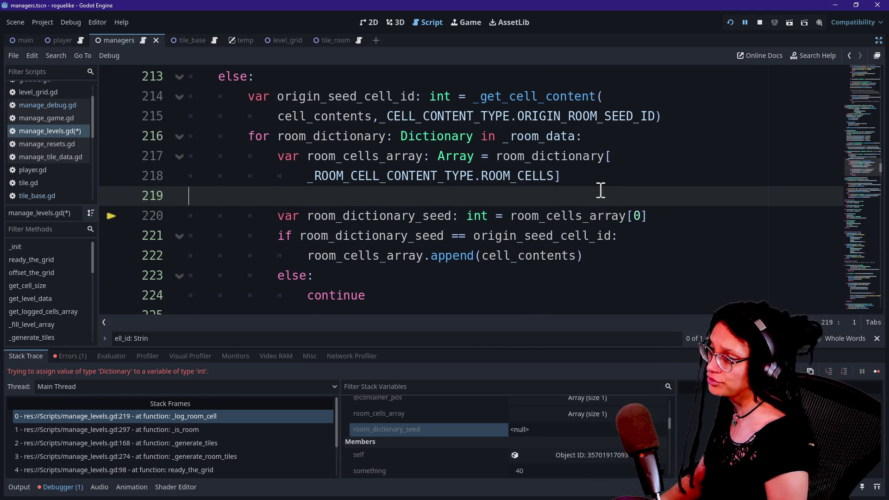
{"action": "key", "text": "BackSpace"}
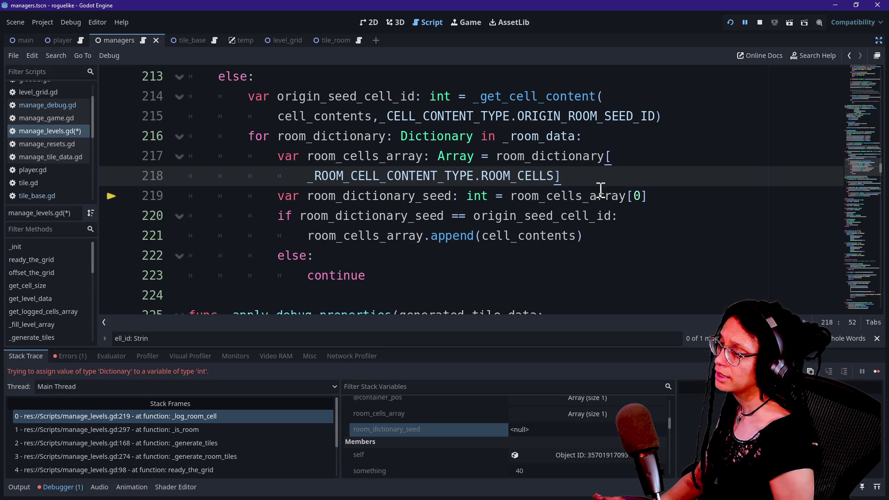
{"action": "key", "text": "alt+Tab"}
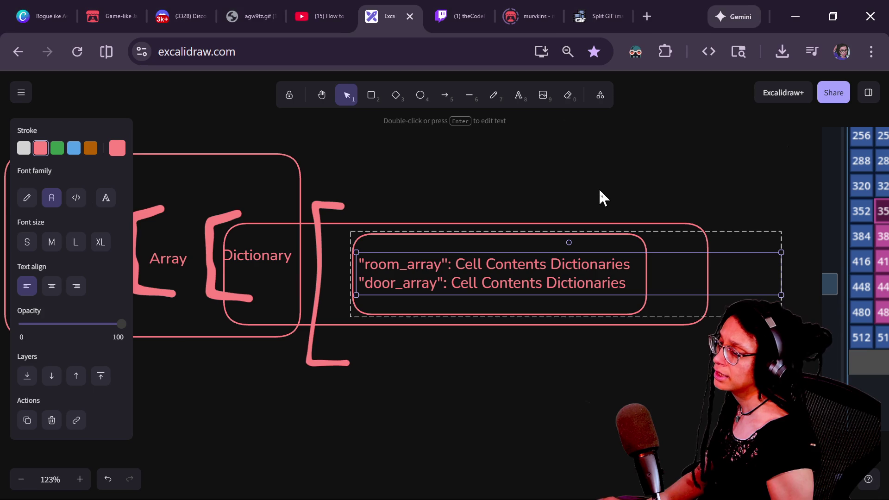
Step: Pan the diagram and shift the room_array/door_array text group by a few pixels
{"action": "mouse_move", "coordinate": [343, 421]}
{"action": "left_mouse_down"}
{"action": "mouse_move", "coordinate": [449, 426]}
{"action": "mouse_move", "coordinate": [428, 433]}
{"action": "left_mouse_up"}
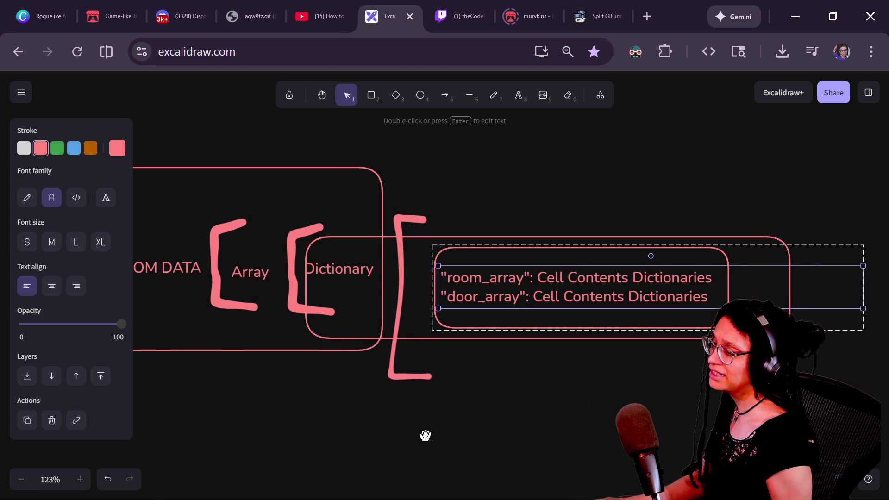
{"action": "left_click", "coordinate": [470, 395]}
{"action": "left_click", "coordinate": [486, 283]}
{"action": "mouse_move", "coordinate": [486, 283]}
{"action": "left_mouse_down"}
{"action": "mouse_move", "coordinate": [429, 298]}
{"action": "mouse_move", "coordinate": [512, 273]}
{"action": "mouse_move", "coordinate": [515, 263]}
{"action": "mouse_move", "coordinate": [482, 287]}
{"action": "mouse_move", "coordinate": [489, 281]}
{"action": "left_mouse_up"}
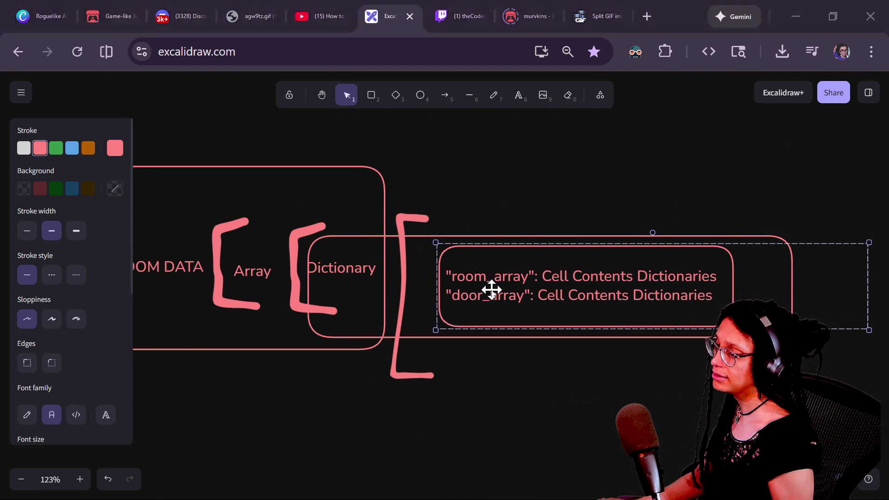
{"action": "key", "text": "alt+Tab"}
{"action": "key", "text": "alt+Tab"}
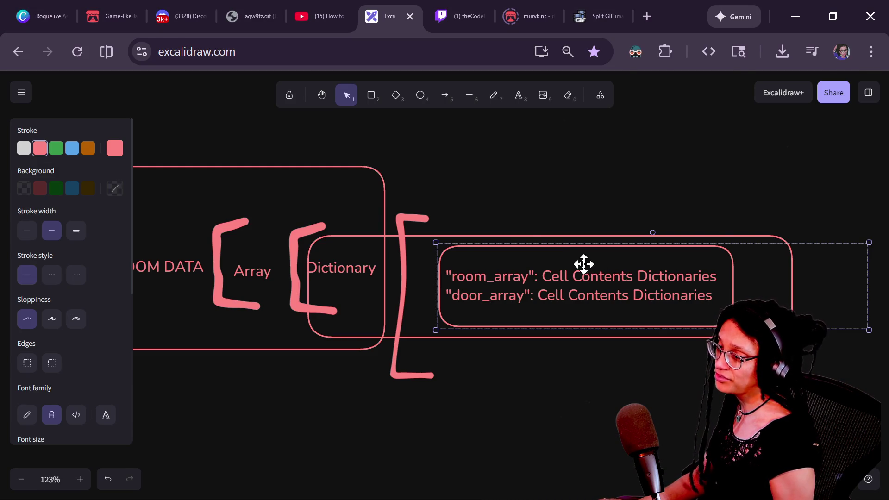
{"action": "key", "text": "alt+Tab"}
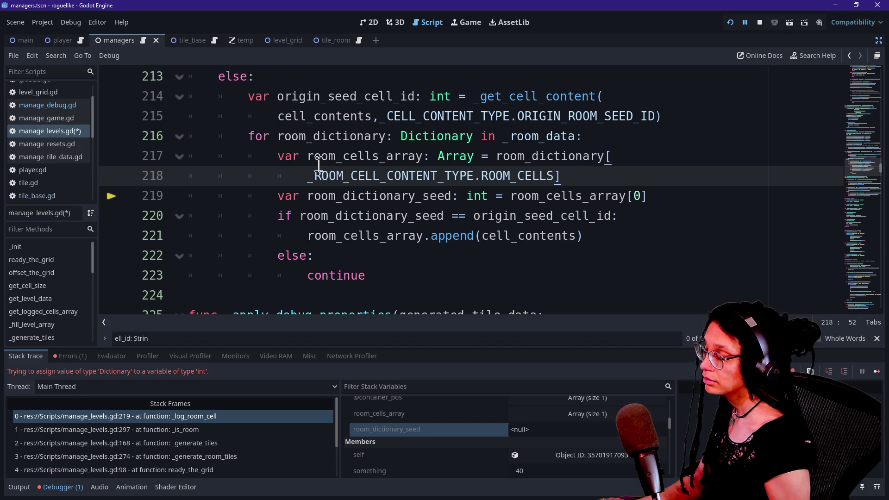
Step: Review the loop code on lines 216–219 against the diagram
{"action": "mouse_move", "coordinate": [315, 166]}
{"action": "mouse_move", "coordinate": [319, 136]}
{"action": "left_mouse_down"}
{"action": "mouse_move", "coordinate": [363, 178]}
{"action": "mouse_move", "coordinate": [567, 177]}
{"action": "mouse_move", "coordinate": [658, 199]}
{"action": "left_mouse_up"}
{"action": "left_click", "coordinate": [361, 179]}
{"action": "left_click", "coordinate": [565, 177]}
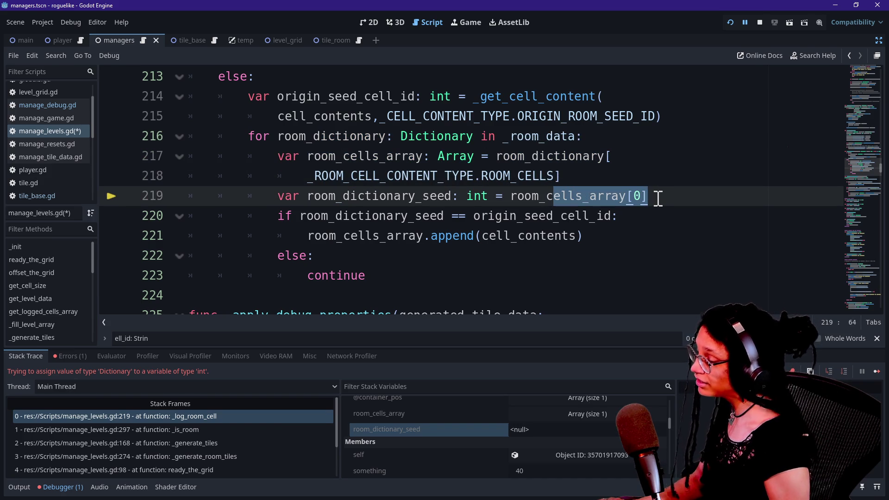
{"action": "left_click", "coordinate": [657, 198]}
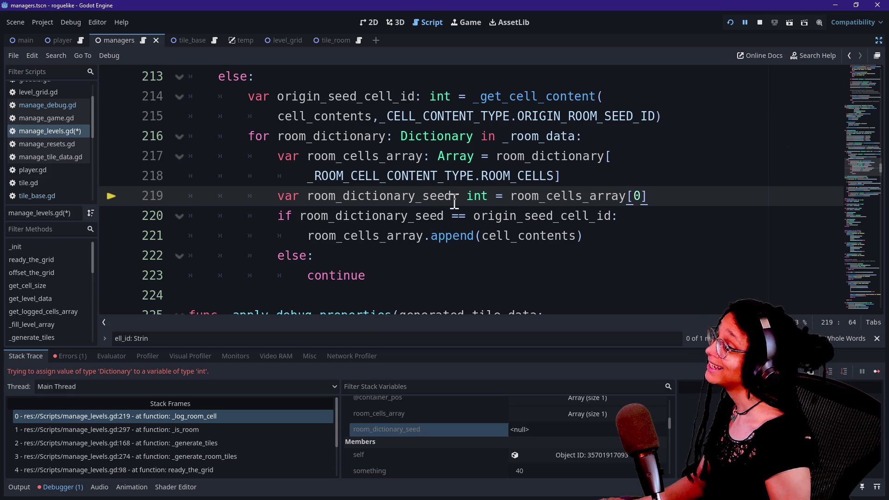
{"action": "key", "text": "alt+Tab"}
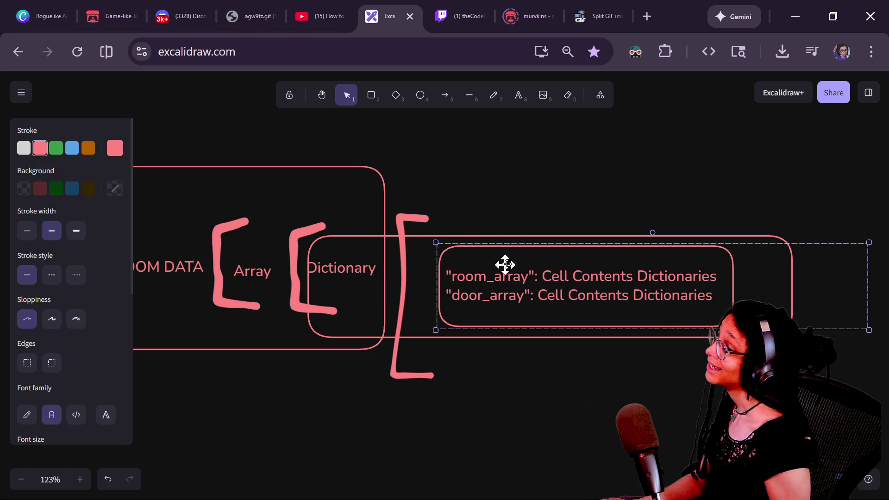
{"action": "key", "text": "alt+Tab"}
Step: Change line 219's variable type from int to Dictionary
{"action": "left_click", "coordinate": [470, 196]}
{"action": "key", "text": "BackSpace"}
{"action": "key", "text": "Delete"}
{"action": "key", "text": "Delete"}
{"action": "type", "text": "Dictionary"}
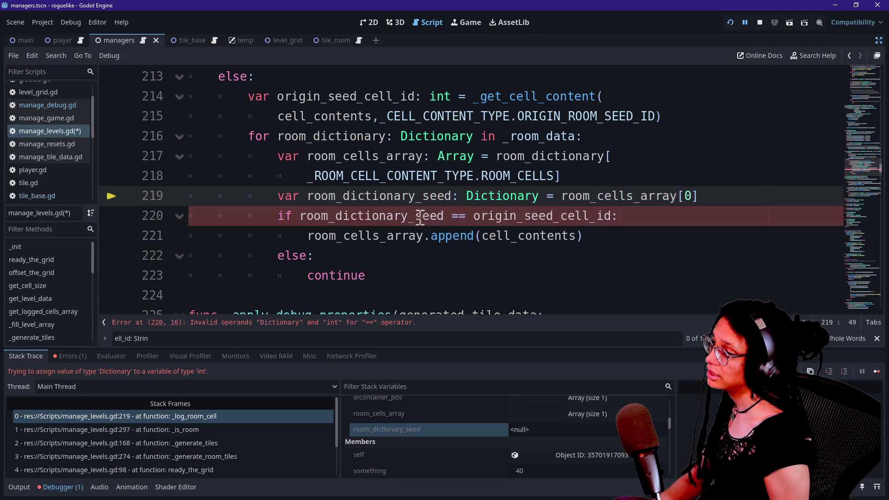
{"action": "left_click", "coordinate": [393, 216]}
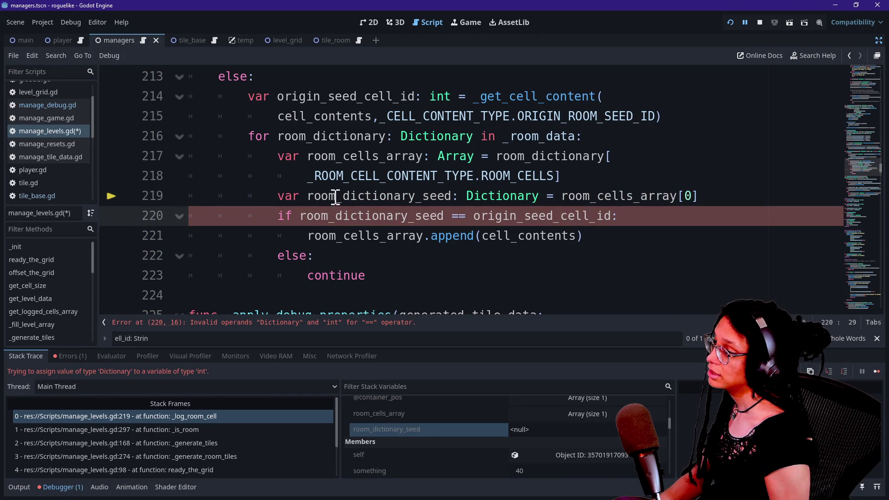
Step: Rename line 219's variable from room_dictionary_seed to room_cell_contents_dictionary
{"action": "left_click_drag", "start_coordinate": [414, 196], "coordinate": [447, 196]}
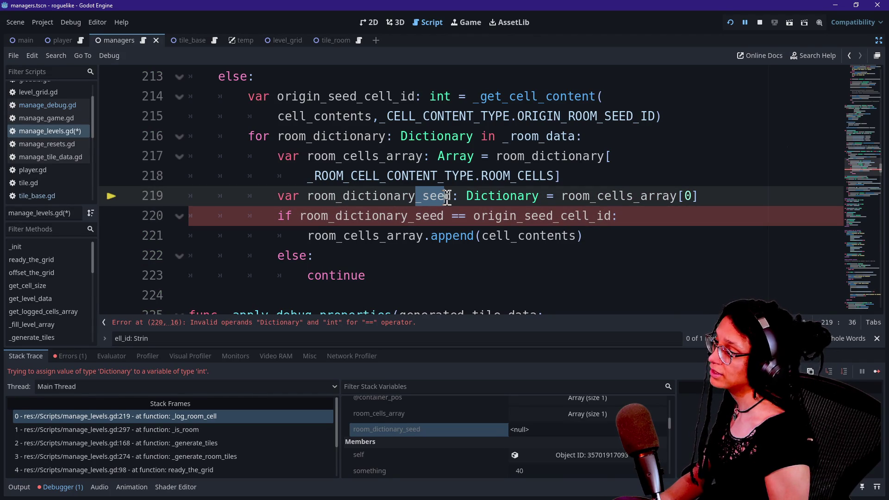
{"action": "left_click_drag", "start_coordinate": [307, 196], "coordinate": [337, 195]}
{"action": "key", "text": "BackSpace"}
{"action": "type", "text": "cell"}
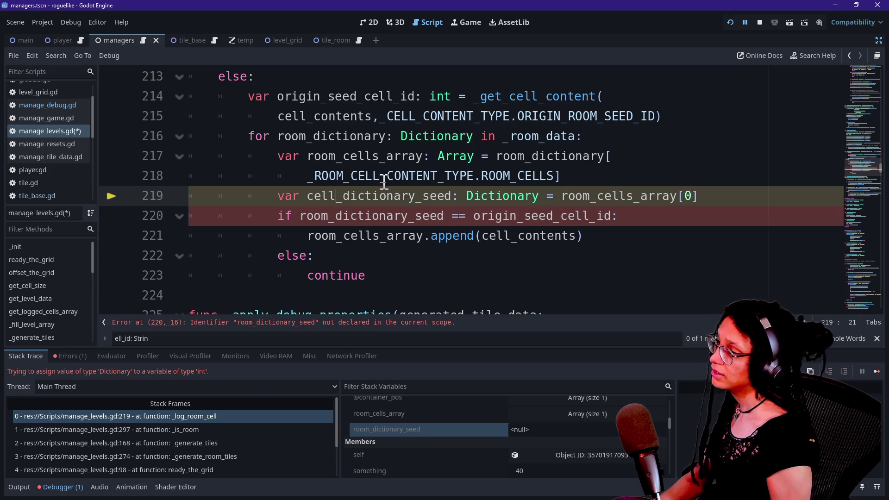
{"action": "key", "text": "ctrl+Left"}
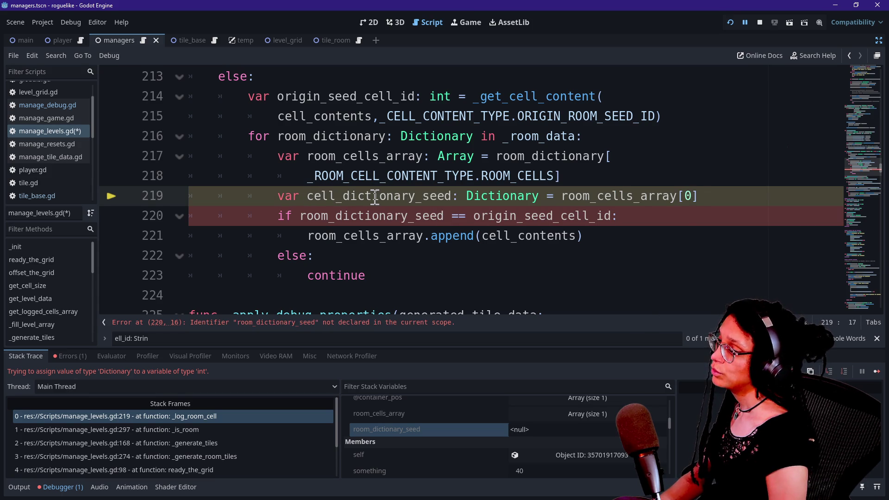
{"action": "type", "text": "room_"}
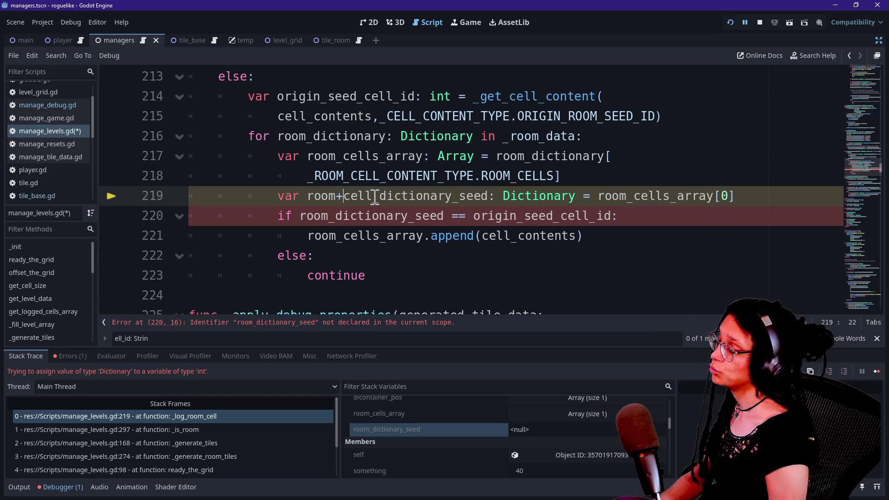
{"action": "left_click", "coordinate": [375, 196]}
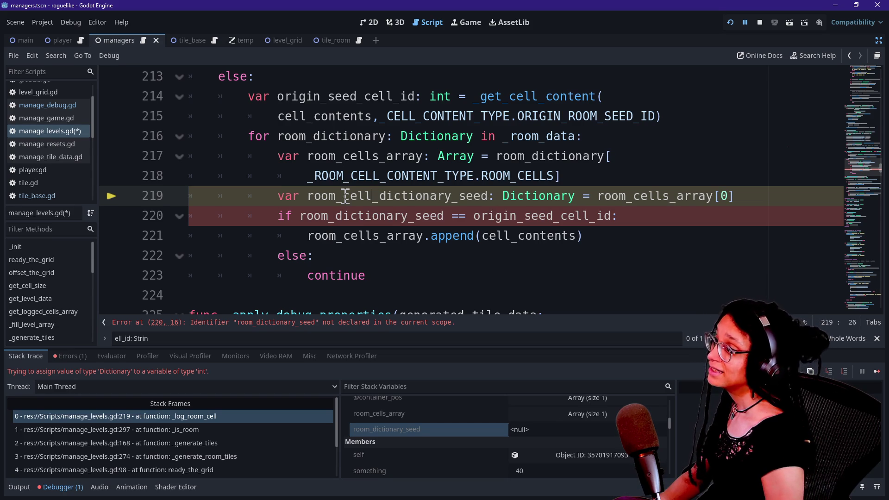
{"action": "type", "text": "_conten"}
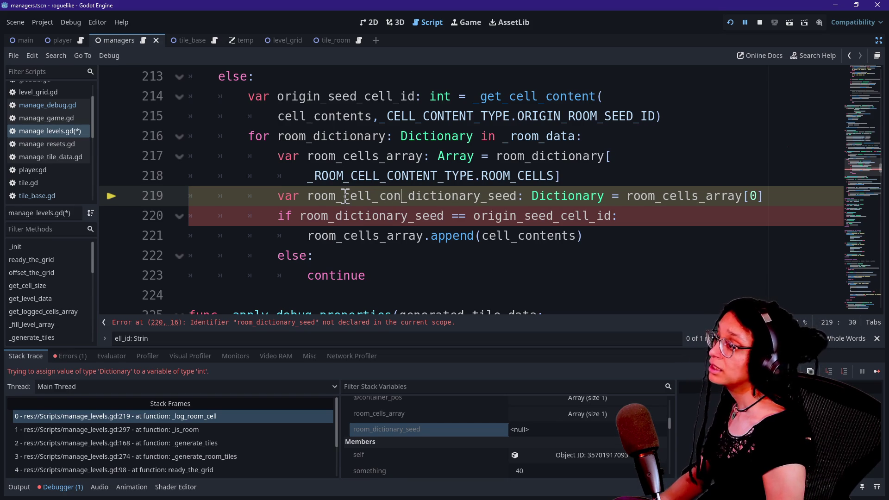
{"action": "type", "text": "ts"}
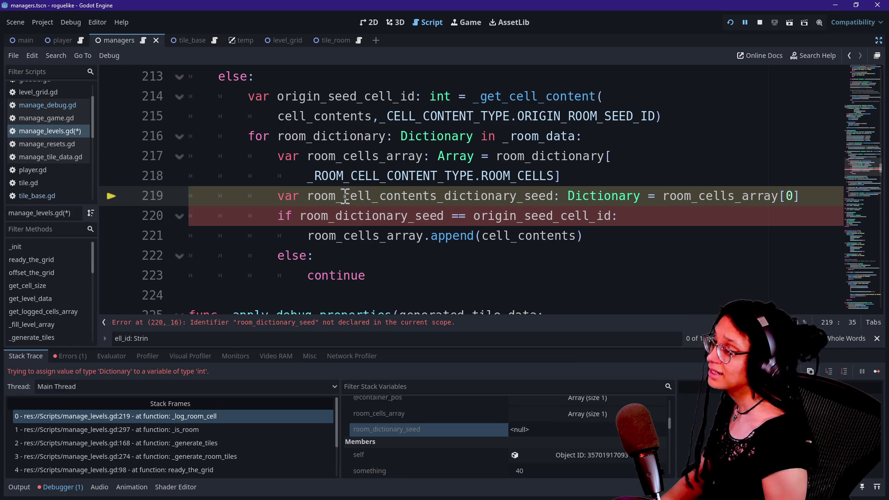
{"action": "left_click", "coordinate": [431, 196]}
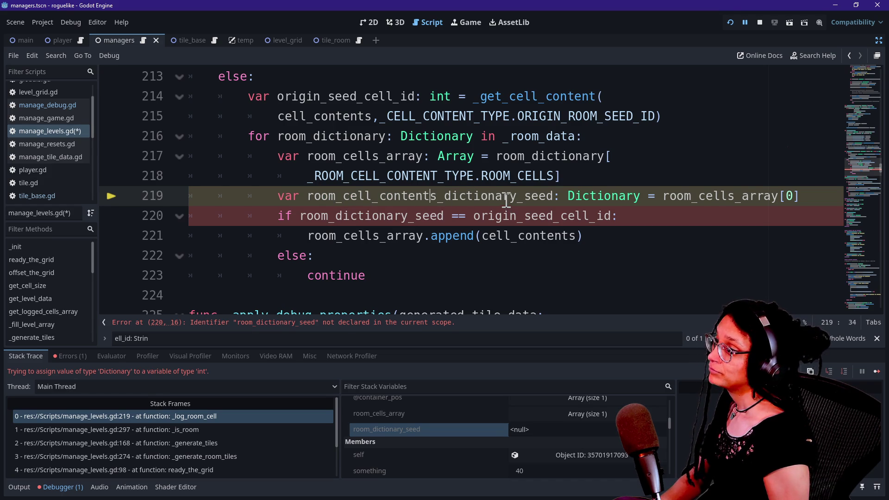
{"action": "left_click_drag", "start_coordinate": [519, 195], "coordinate": [553, 195]}
{"action": "key", "text": "BackSpace"}
{"action": "key", "text": "BackSpace"}
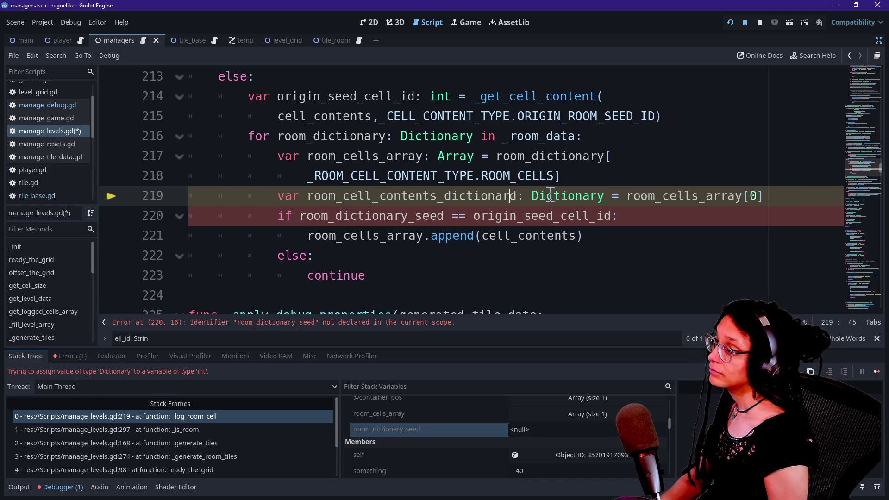
{"action": "type", "text": "y"}
Step: Start a new empty line below line 219
{"action": "left_click", "coordinate": [742, 196]}
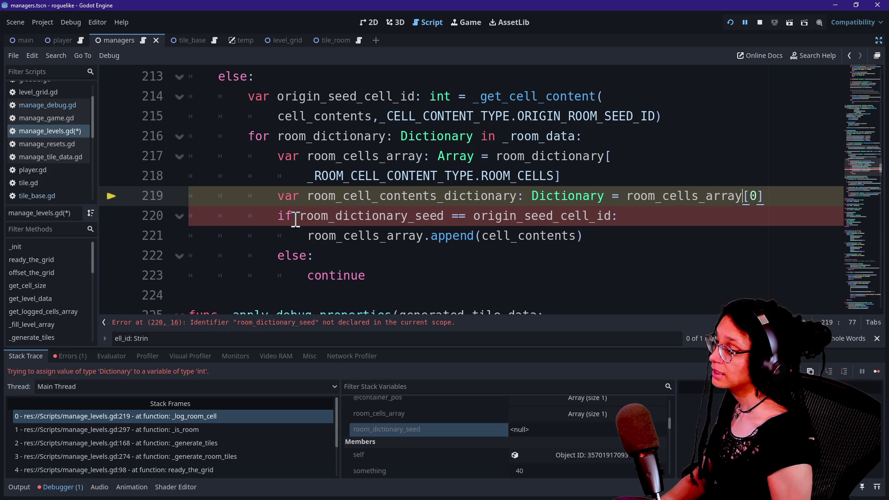
{"action": "left_click", "coordinate": [782, 203]}
{"action": "key", "text": "Return"}
{"action": "type", "text": "var r"}
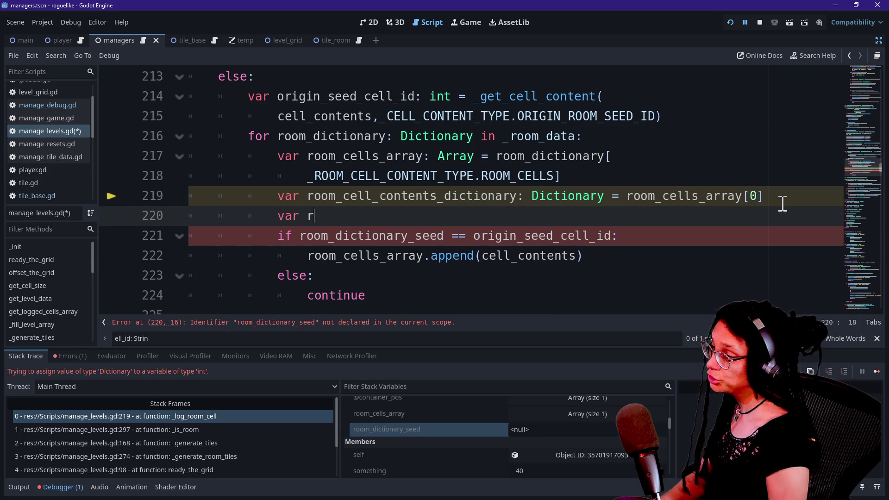
Step: Set room_dictionary_seed to _get_cell_content(room_cell_contents_dictionary, _CELL_CONTENT_TYPE.ID) on line 220
{"action": "type", "text": "oom_dictionary_seed: int ="}
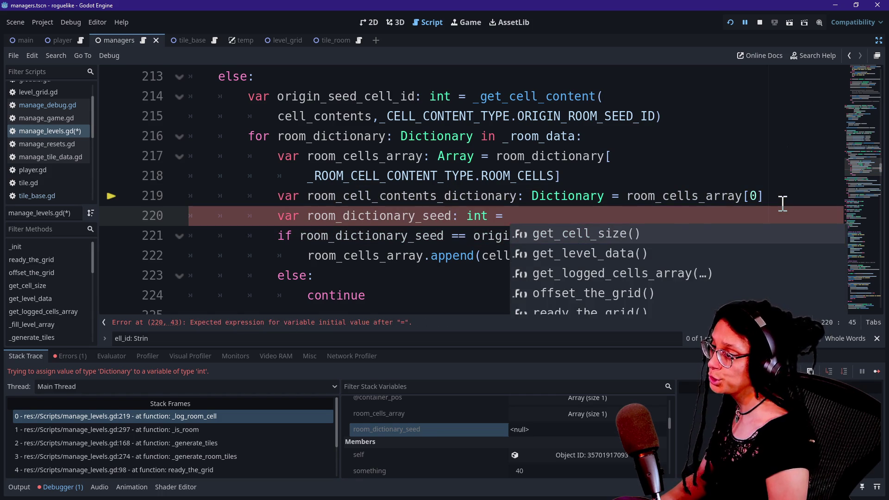
{"action": "type", "text": "_get"}
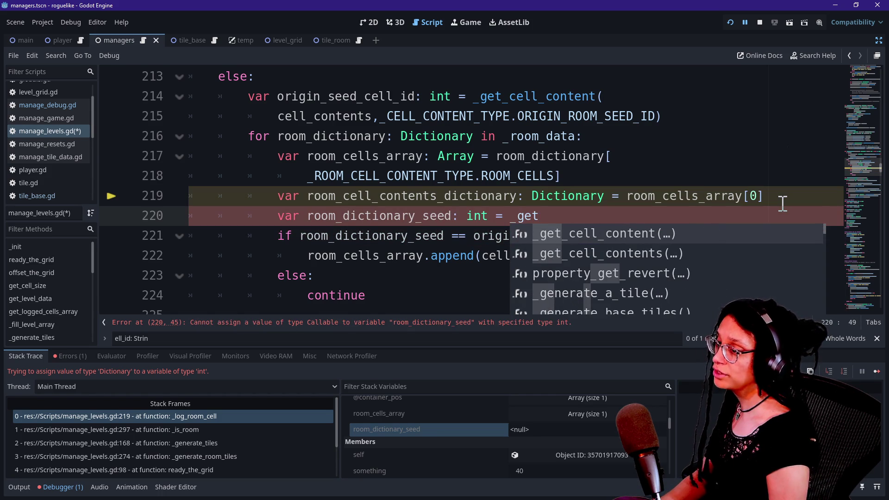
{"action": "key", "text": "Return"}
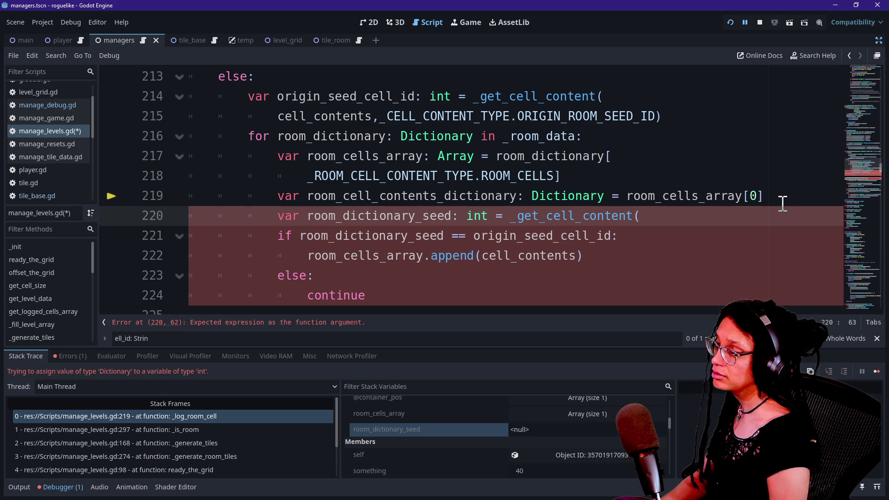
{"action": "key", "text": "Down"}
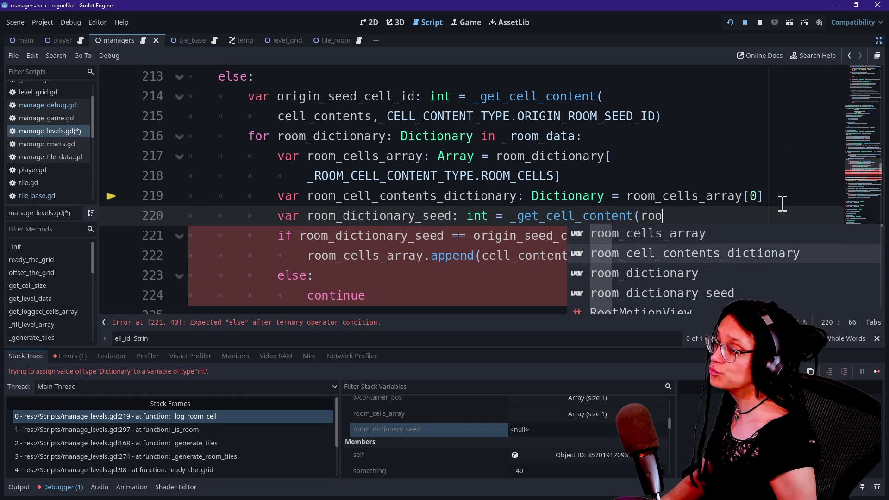
{"action": "key", "text": "Return"}
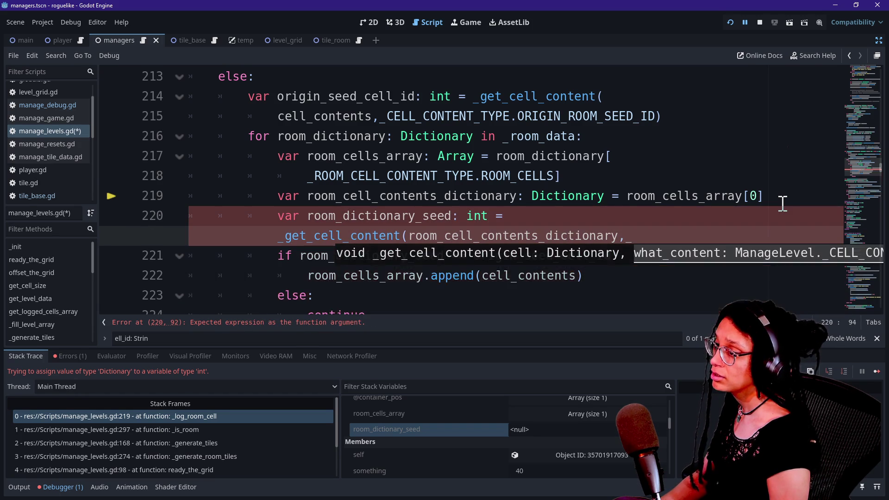
{"action": "type", "text": "CELL"}
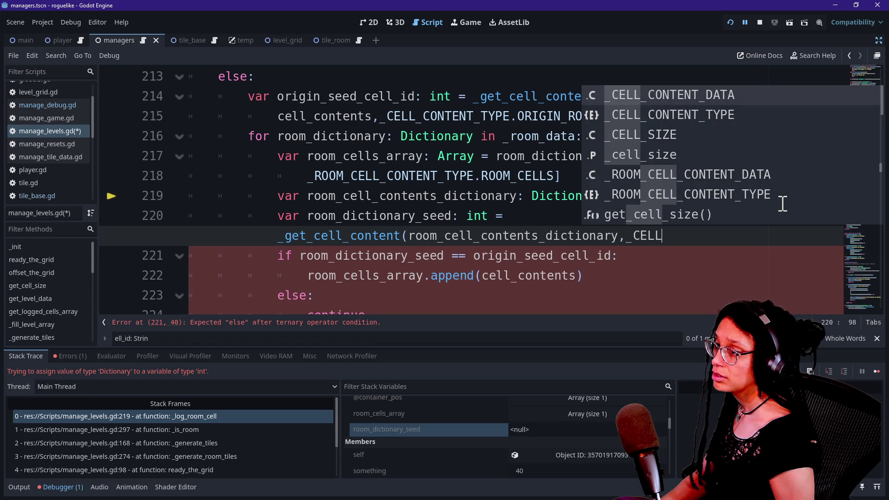
{"action": "key", "text": "Down"}
{"action": "key", "text": "Return"}
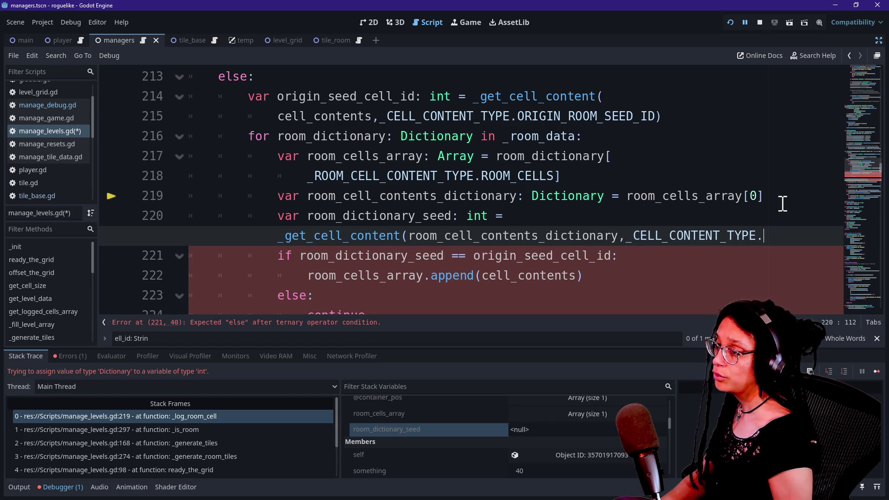
{"action": "type", "text": "ID_"}
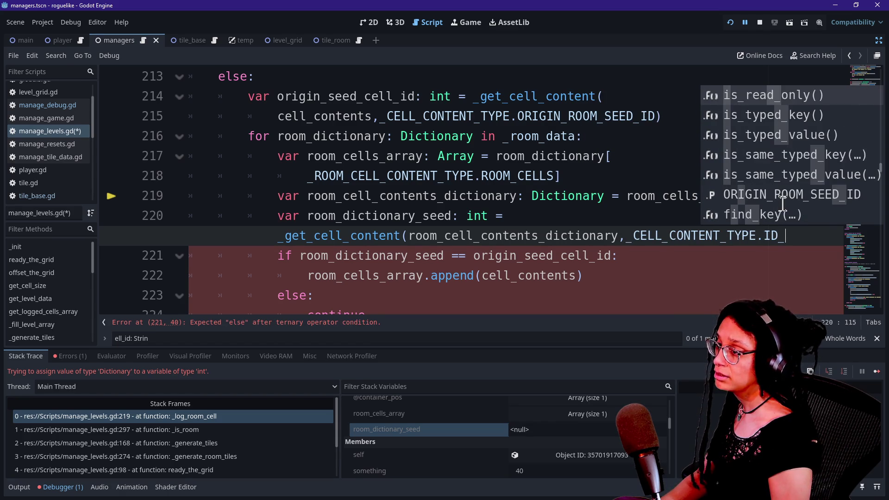
{"action": "key", "text": "BackSpace"}
{"action": "type", "text": ")"}
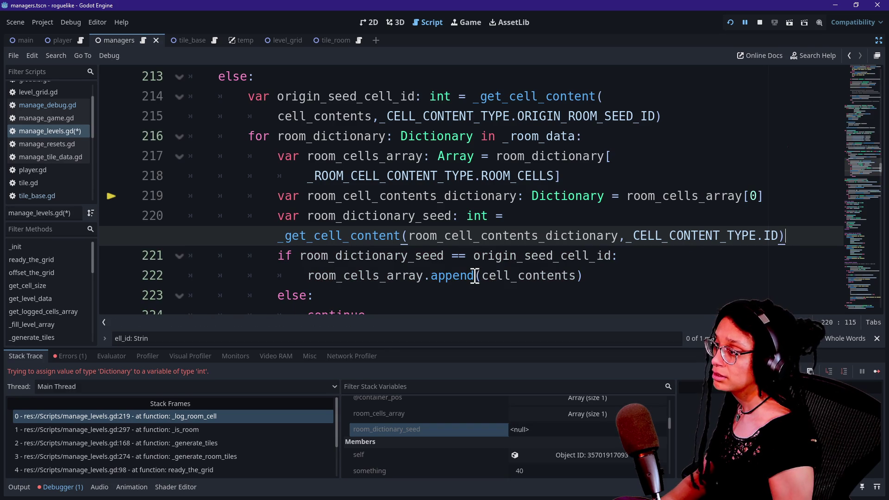
{"action": "key", "text": "Return"}
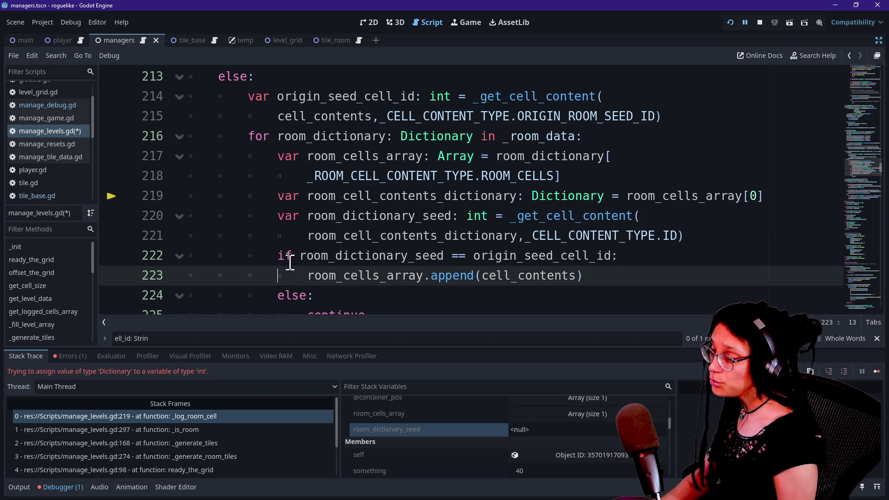
Step: Review the seed comparison and append call on lines 222–223, then rerun the project
{"action": "left_click", "coordinate": [394, 255]}
{"action": "left_click_drag", "start_coordinate": [474, 240], "coordinate": [616, 237]}
{"action": "left_click", "coordinate": [558, 275]}
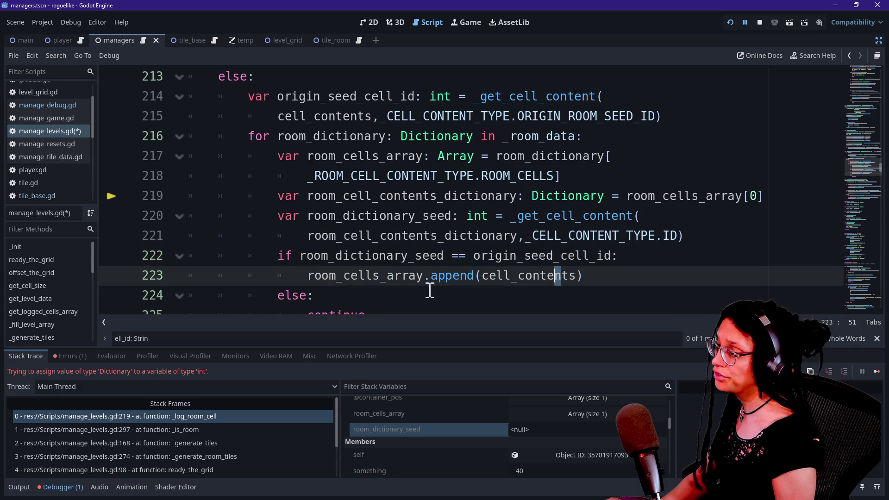
{"action": "left_click_drag", "start_coordinate": [308, 275], "coordinate": [525, 278]}
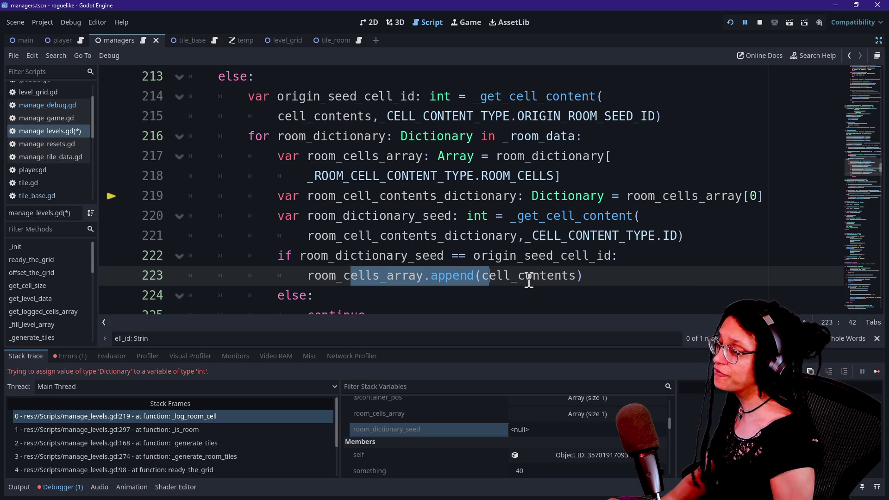
{"action": "left_click", "coordinate": [521, 275]}
{"action": "left_click", "coordinate": [531, 155]}
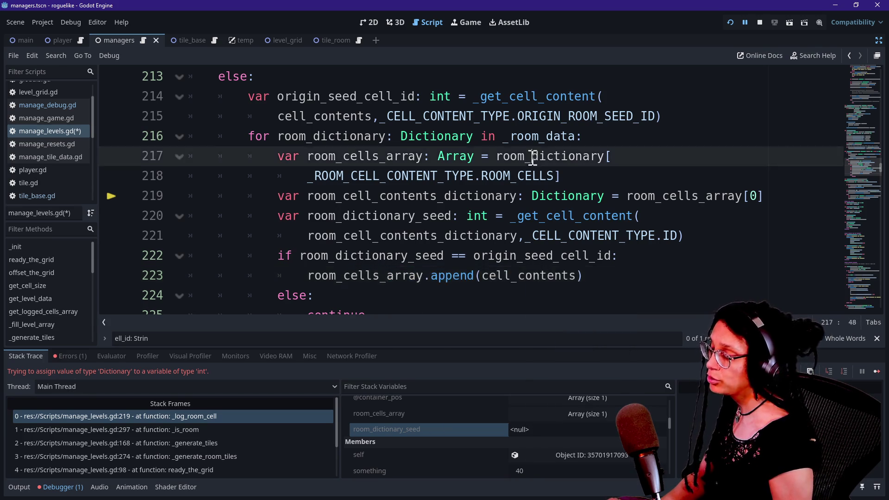
{"action": "scroll", "coordinate": [576, 175], "scroll_direction": "up", "scroll_amount": 1}
{"action": "left_click", "coordinate": [731, 21]}
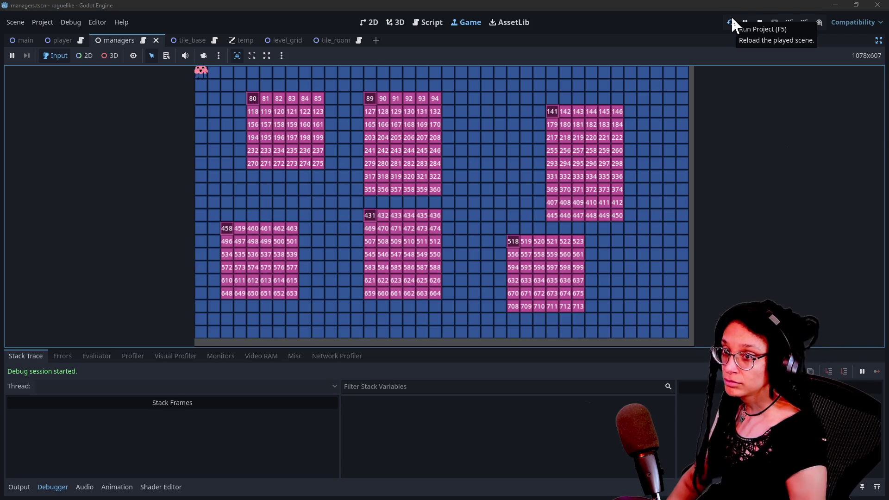
Step: Restore the side panels and select the live ManageLevel node in the Remote scene tree
{"action": "left_click", "coordinate": [878, 40]}
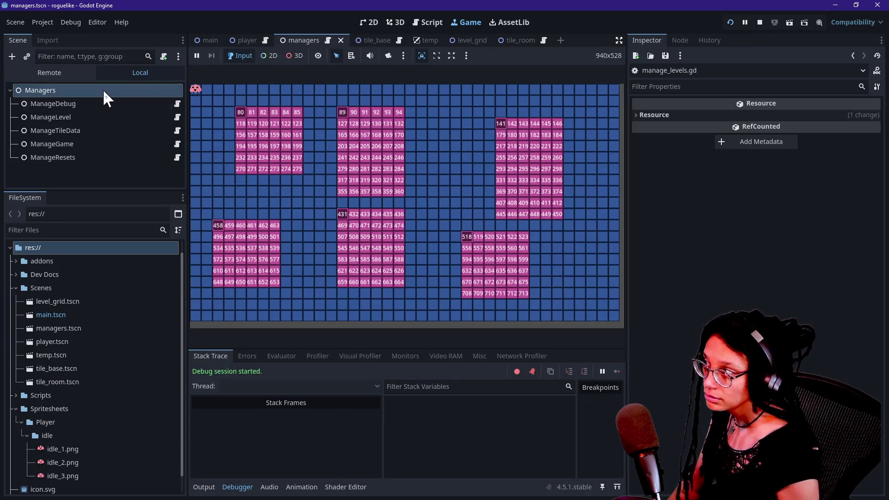
{"action": "left_click", "coordinate": [50, 72]}
{"action": "left_click", "coordinate": [16, 131]}
{"action": "left_click", "coordinate": [22, 158]}
{"action": "left_click", "coordinate": [55, 179]}
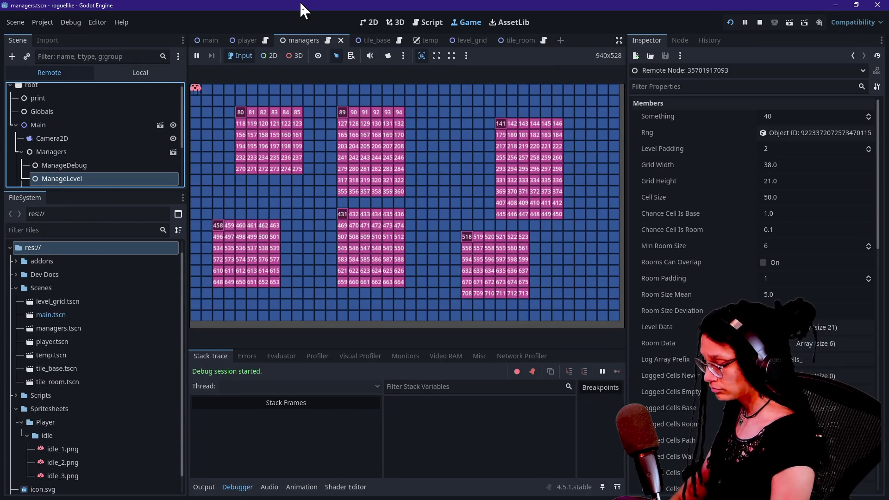
{"action": "scroll", "coordinate": [670, 303], "scroll_direction": "down", "scroll_amount": 3}
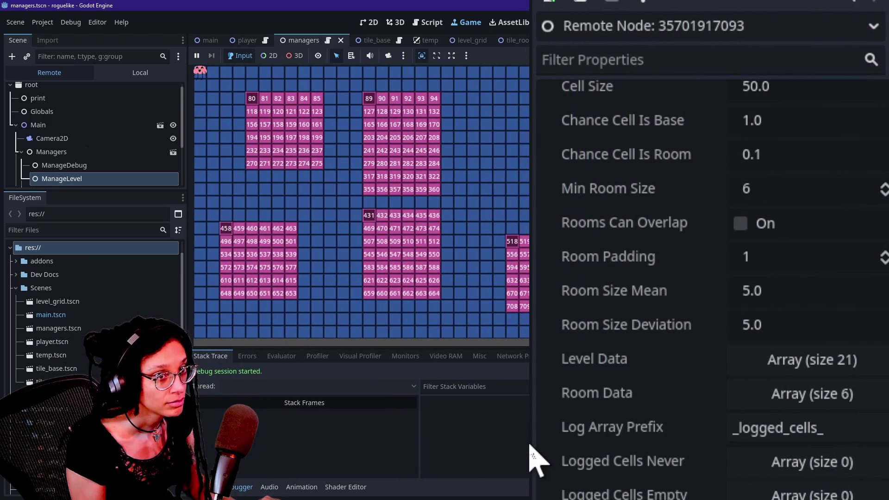
Step: Expand Room Data down to the first room's 36 cells and open the first cell's tile node
{"action": "left_click", "coordinate": [822, 400]}
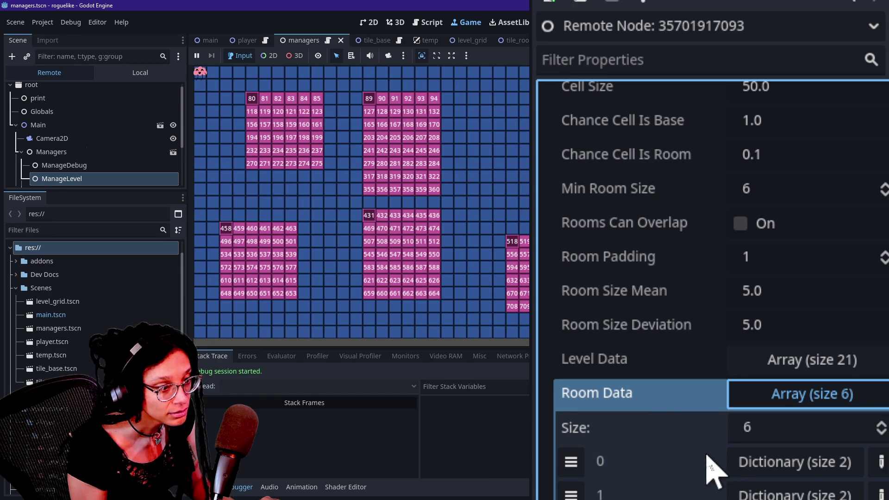
{"action": "scroll", "coordinate": [675, 302], "scroll_direction": "down", "scroll_amount": 5}
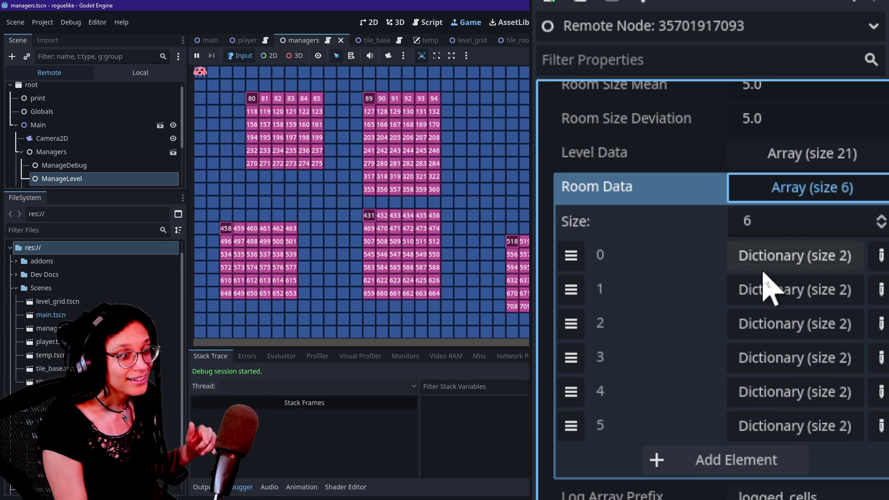
{"action": "left_click", "coordinate": [762, 270]}
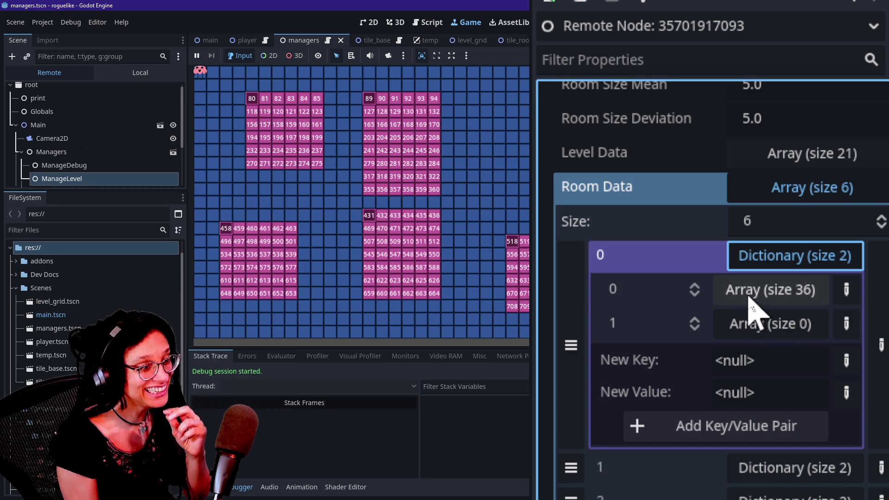
{"action": "left_click", "coordinate": [749, 299]}
{"action": "left_click", "coordinate": [762, 357]}
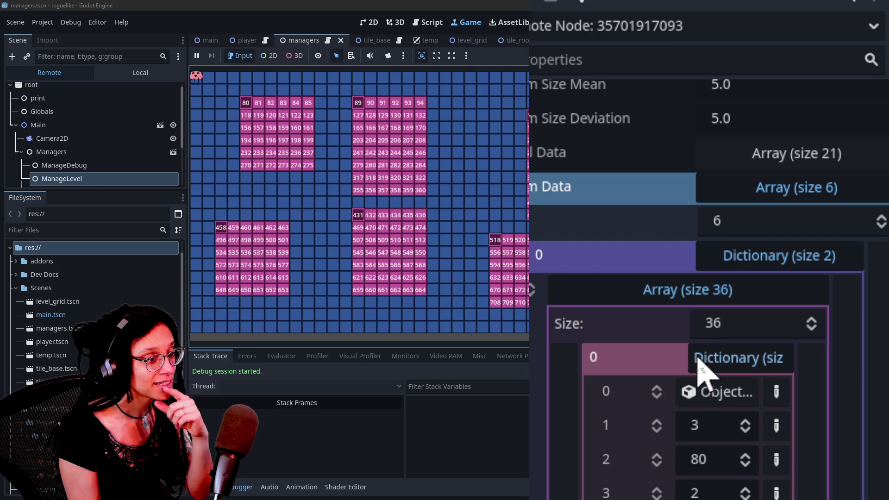
{"action": "left_click", "coordinate": [710, 393]}
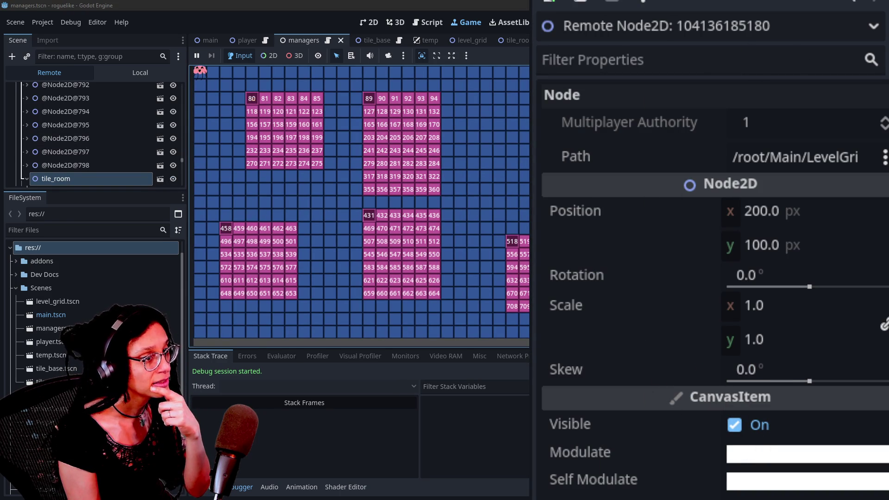
Step: Return to ManageLevel and inspect the first room's second cell, which holds value 81
{"action": "left_click", "coordinate": [853, 2]}
{"action": "left_click", "coordinate": [798, 268]}
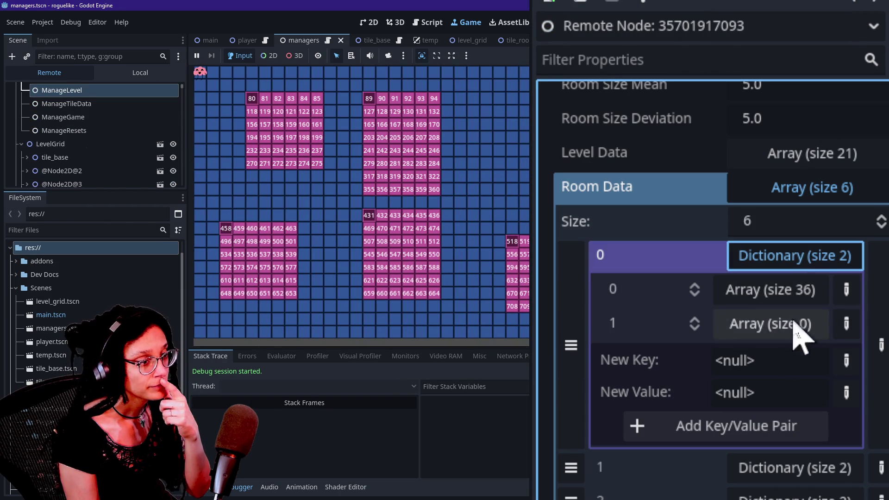
{"action": "left_click", "coordinate": [787, 257]}
{"action": "left_click", "coordinate": [787, 257]}
{"action": "left_click", "coordinate": [783, 290]}
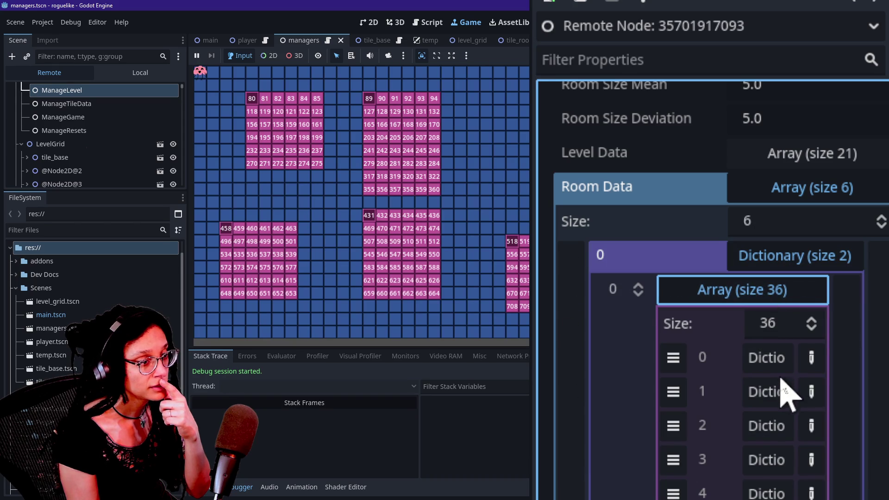
{"action": "left_click", "coordinate": [780, 379]}
{"action": "left_click", "coordinate": [716, 491]}
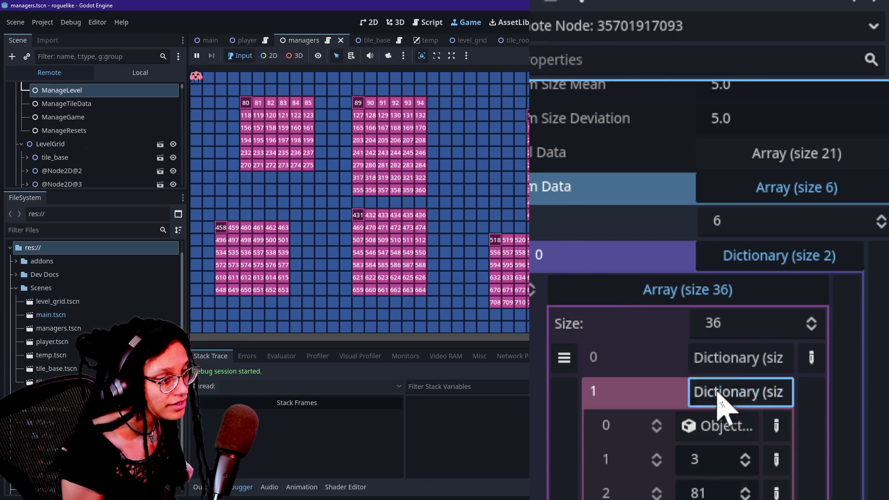
{"action": "left_click", "coordinate": [731, 393]}
Step: Expand the last cell, entry 35, showing an Object and 3, 275, 7, 9
{"action": "scroll", "coordinate": [741, 393], "scroll_direction": "down", "scroll_amount": 5}
{"action": "scroll", "coordinate": [764, 324], "scroll_direction": "down", "scroll_amount": 5}
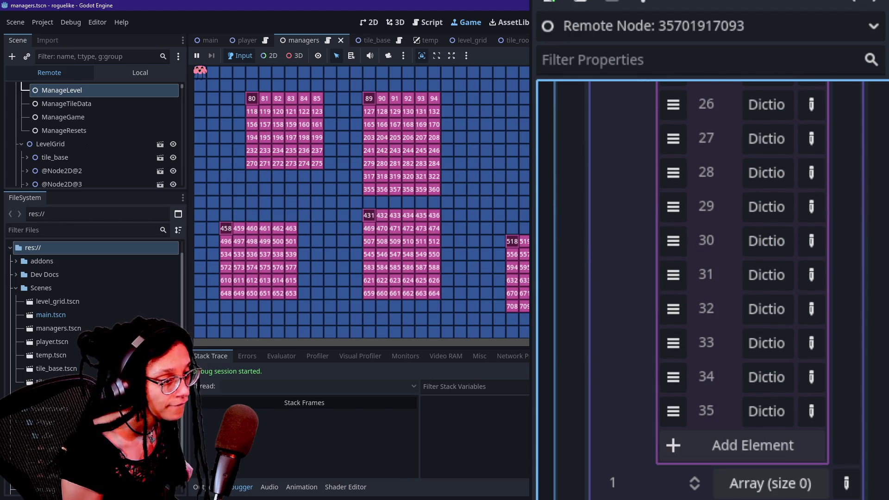
{"action": "left_click", "coordinate": [765, 412]}
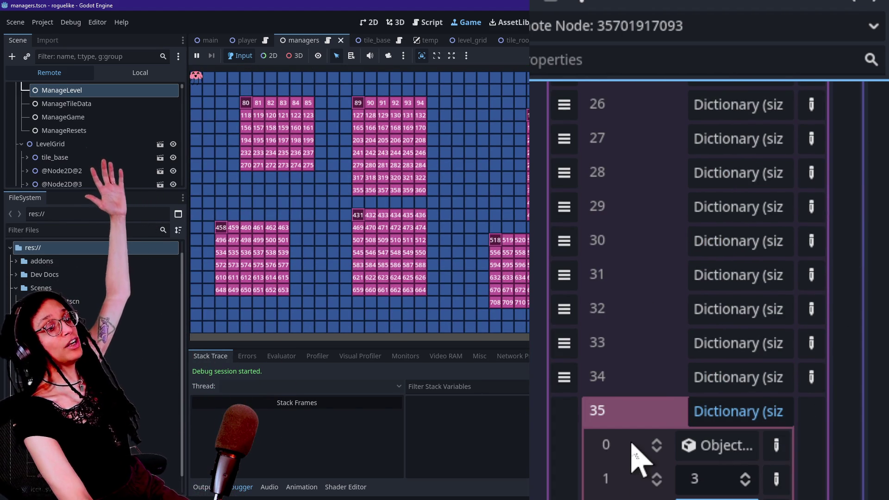
{"action": "scroll", "coordinate": [635, 458], "scroll_direction": "down", "scroll_amount": 3}
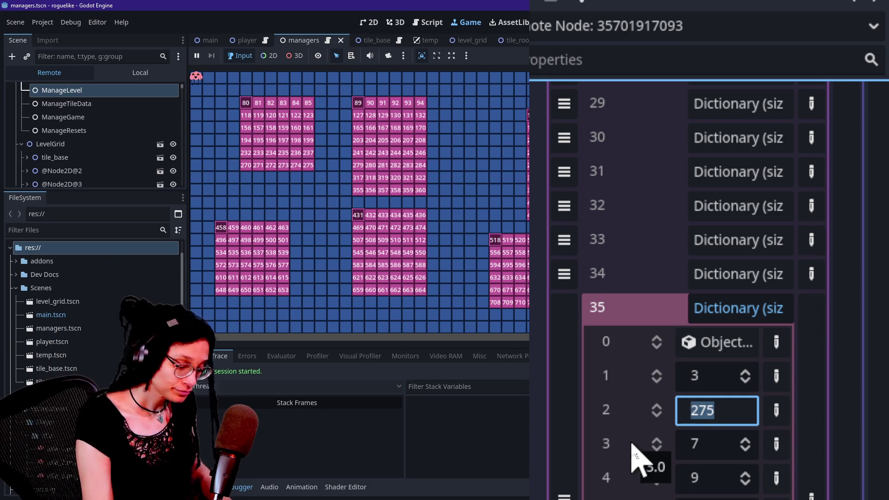
{"action": "scroll", "coordinate": [666, 389], "scroll_direction": "up", "scroll_amount": 8}
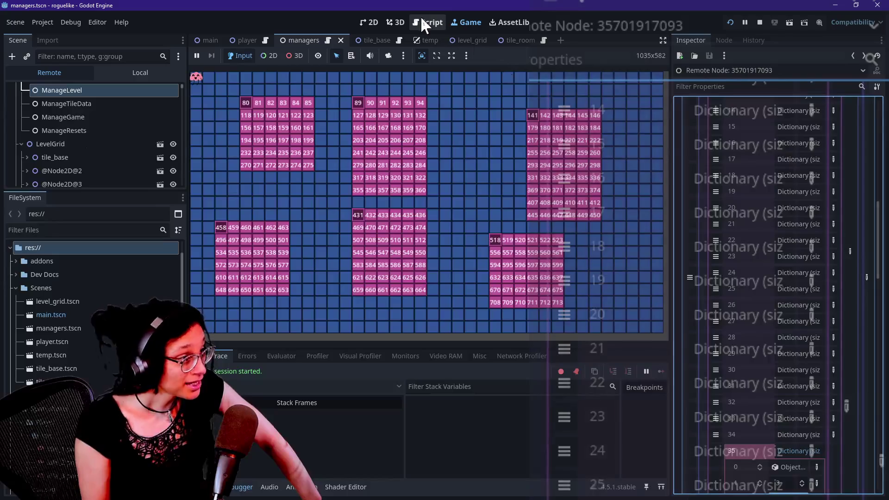
Step: Review the base-cell lookup lines 238–239 in full-width manage_levels.gd, then switch to GitHub Desktop
{"action": "left_click", "coordinate": [440, 23]}
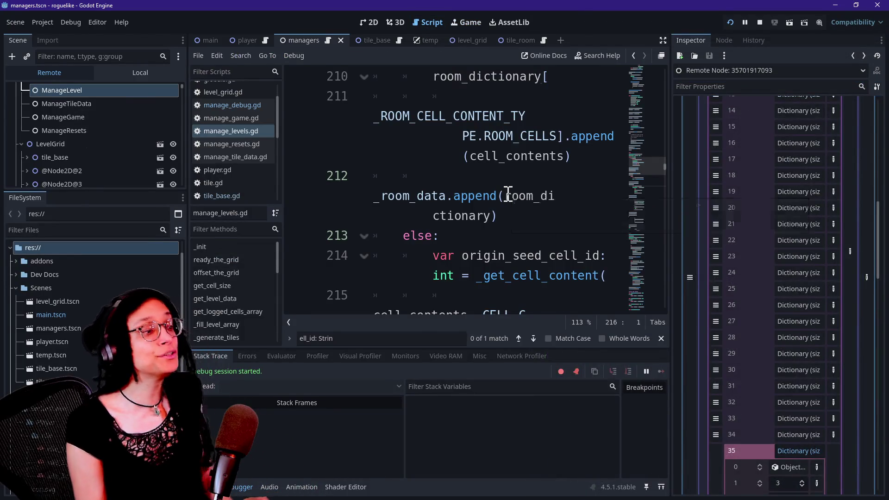
{"action": "key", "text": "ctrl+shift+F11"}
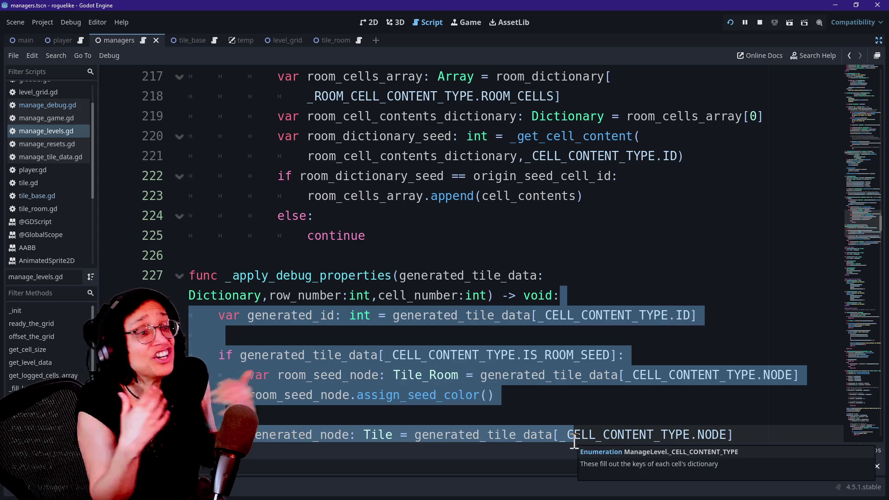
{"action": "left_click", "coordinate": [507, 320]}
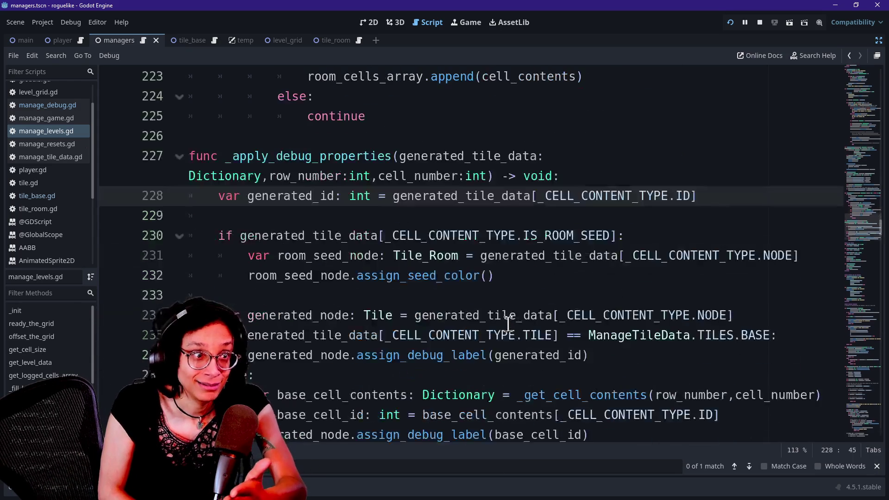
{"action": "scroll", "coordinate": [507, 324], "scroll_direction": "down", "scroll_amount": 2}
{"action": "scroll", "coordinate": [508, 324], "scroll_direction": "down", "scroll_amount": 2}
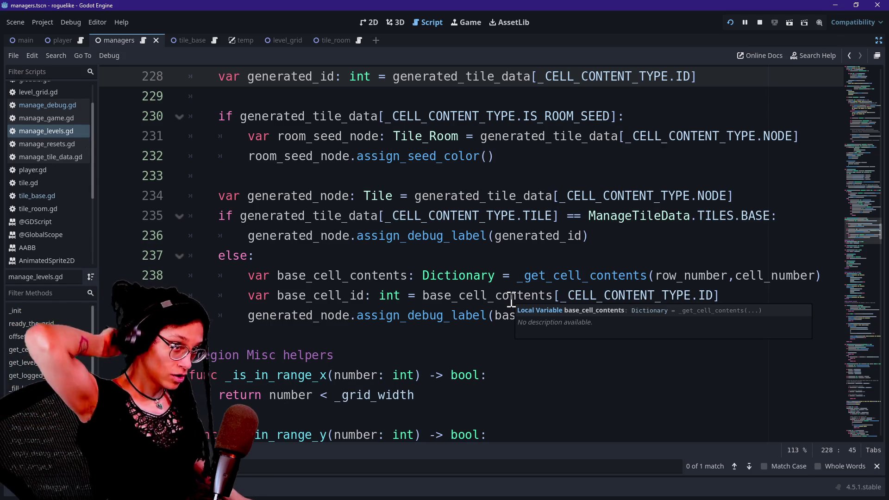
{"action": "left_click_drag", "start_coordinate": [371, 276], "coordinate": [371, 292]}
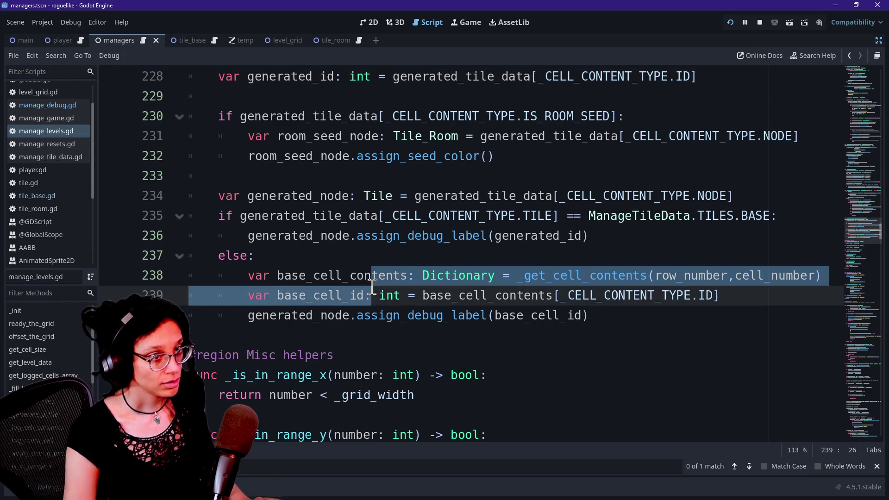
{"action": "key", "text": "alt+Tab"}
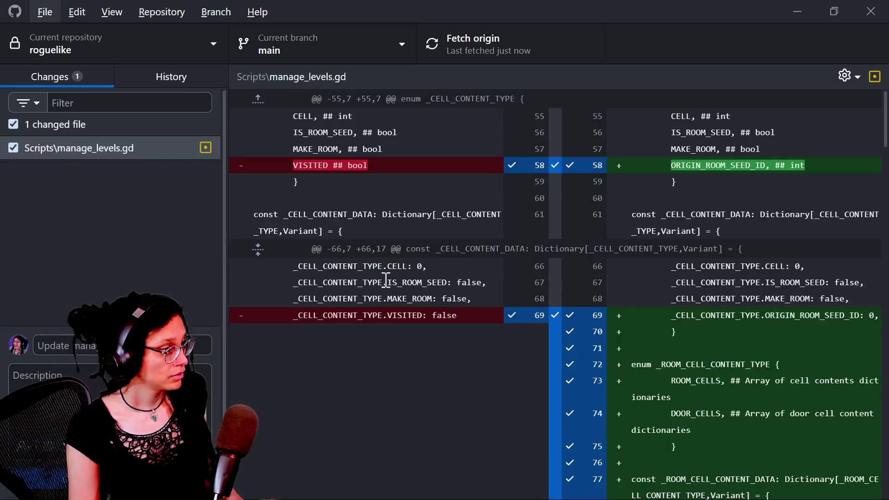
Step: Commit the manage_levels.gd change to main as 'rooms logging works amazingly'
{"action": "key", "text": "alt+Tab"}
{"action": "left_click", "coordinate": [426, 276]}
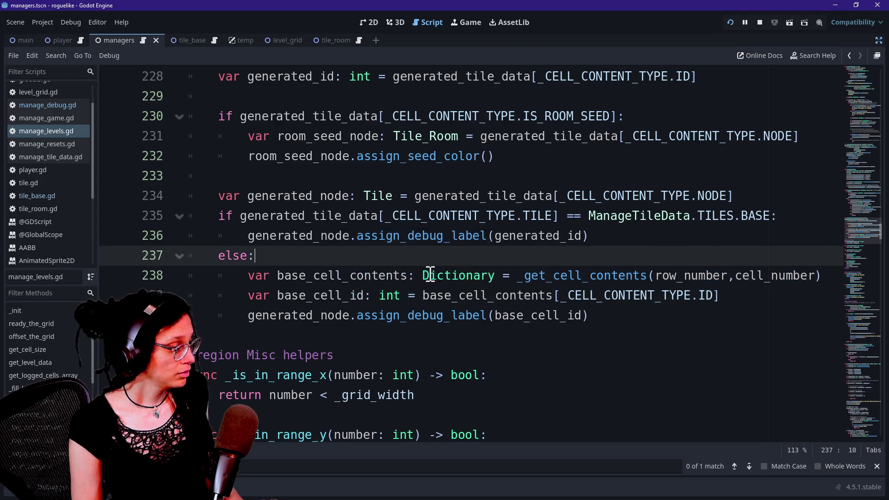
{"action": "key", "text": "alt+Tab"}
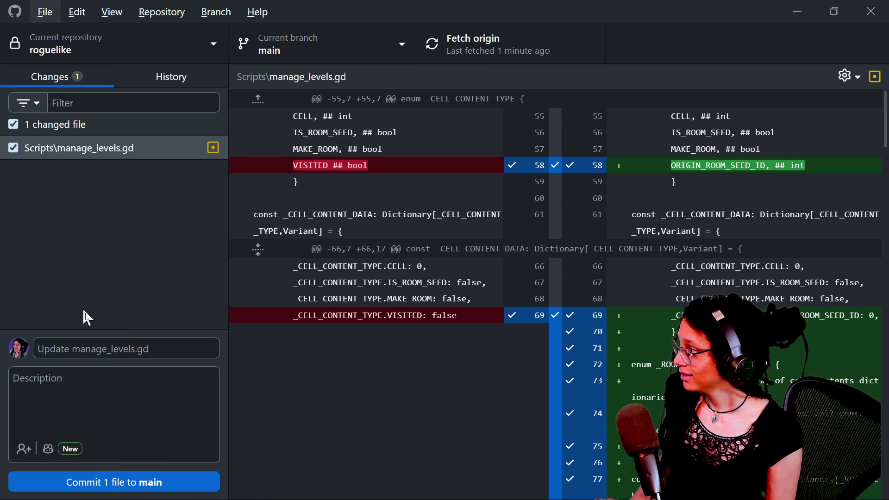
{"action": "left_click", "coordinate": [103, 343]}
{"action": "type", "text": "roo"}
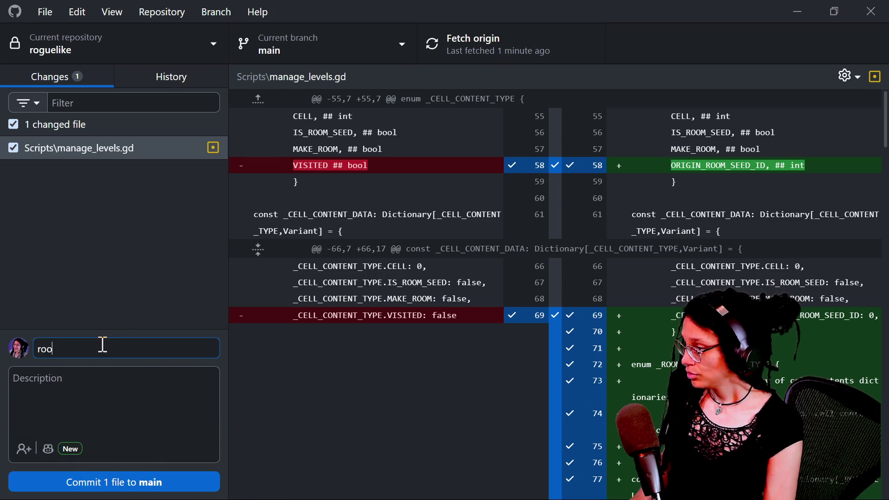
{"action": "key", "text": "BackSpace"}
{"action": "key", "text": "BackSpace"}
{"action": "key", "text": "BackSpace"}
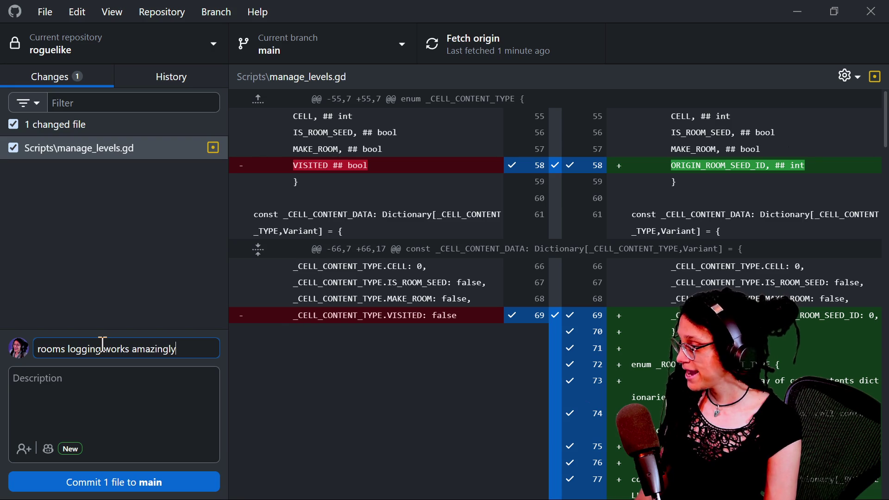
{"action": "left_click", "coordinate": [150, 484]}
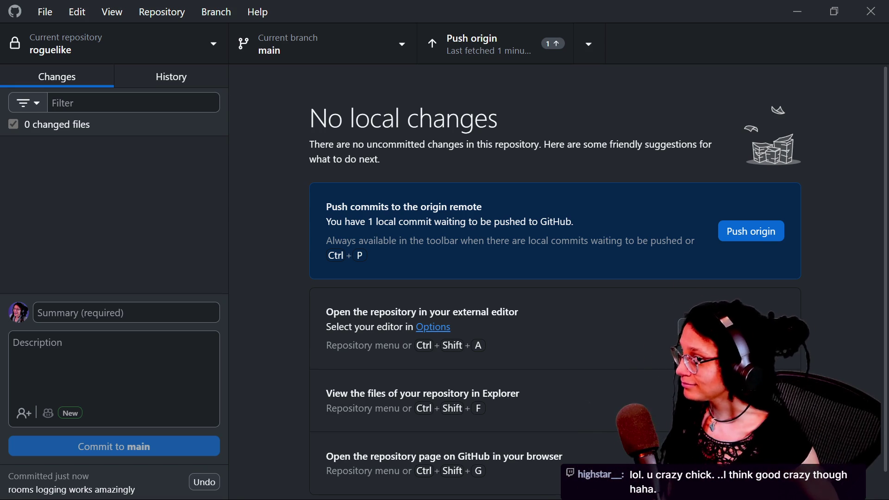
Step: Push the commit to origin and return to line 240 of the Godot script
{"action": "left_click", "coordinate": [722, 241]}
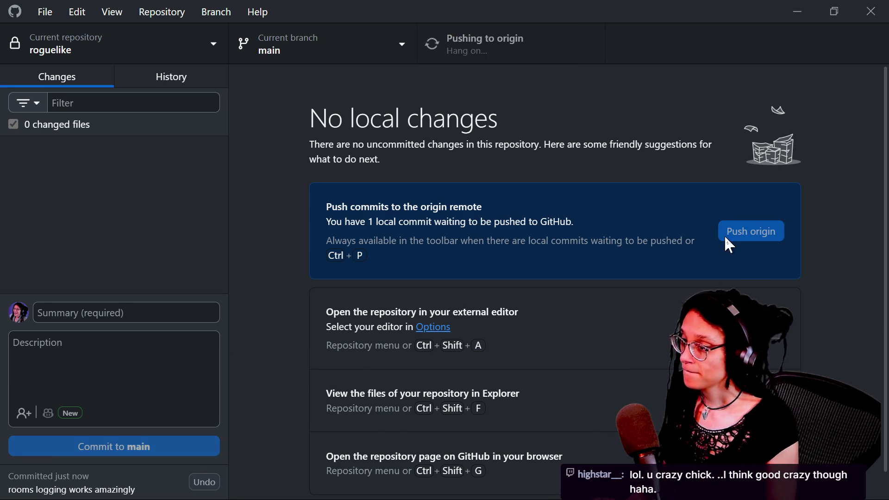
{"action": "key", "text": "alt+Tab"}
{"action": "left_click", "coordinate": [540, 314]}
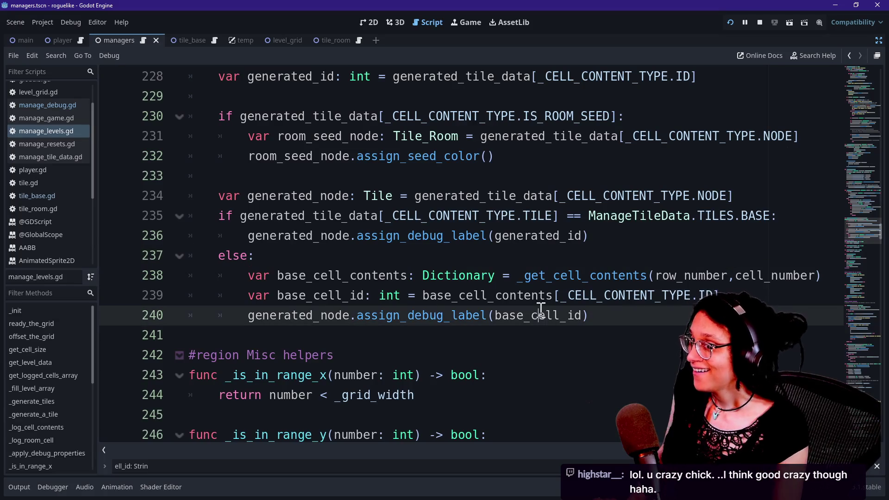
Step: Show the running game's six numbered pink rooms, starting at 80, 89, 141, 431, 458 and 518
{"action": "mouse_move", "coordinate": [540, 319]}
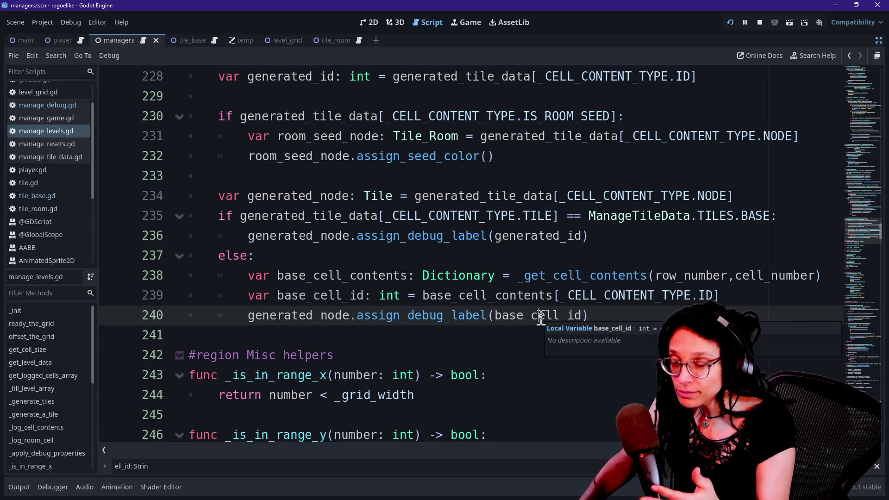
{"action": "left_click", "coordinate": [465, 22]}
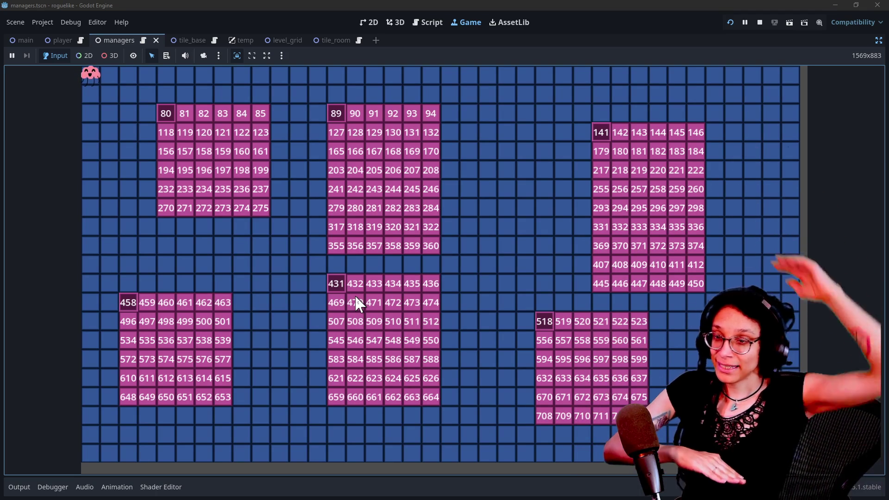
Step: Pan Excalidraw to an empty area and snip the game's room starting at tile 518
{"action": "key", "text": "alt+Tab"}
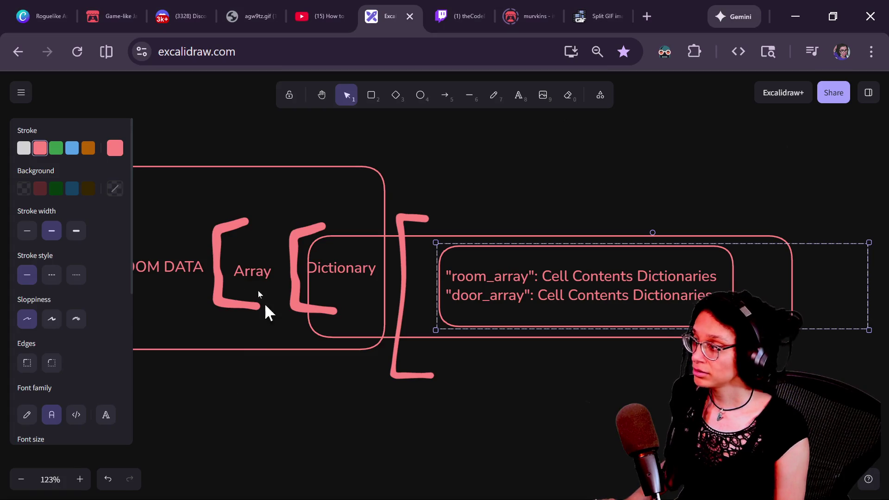
{"action": "scroll", "coordinate": [208, 486], "scroll_direction": "right", "scroll_amount": 10}
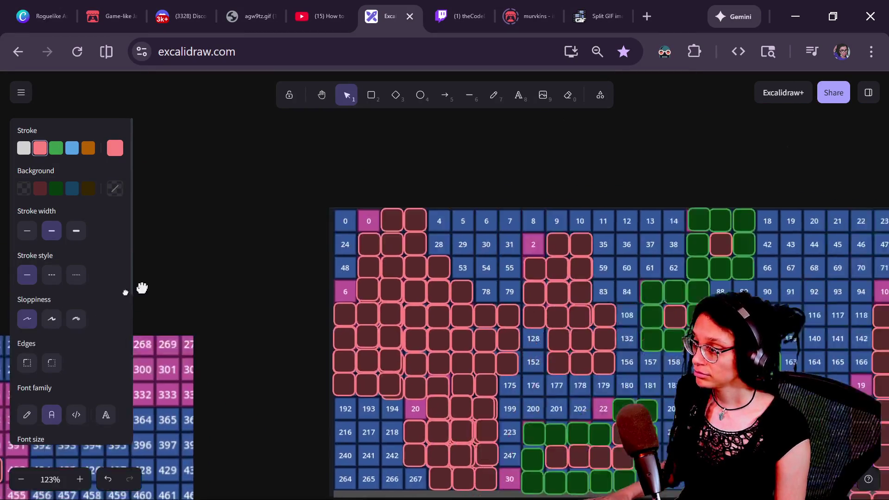
{"action": "left_click_drag", "start_coordinate": [142, 288], "coordinate": [759, 410]}
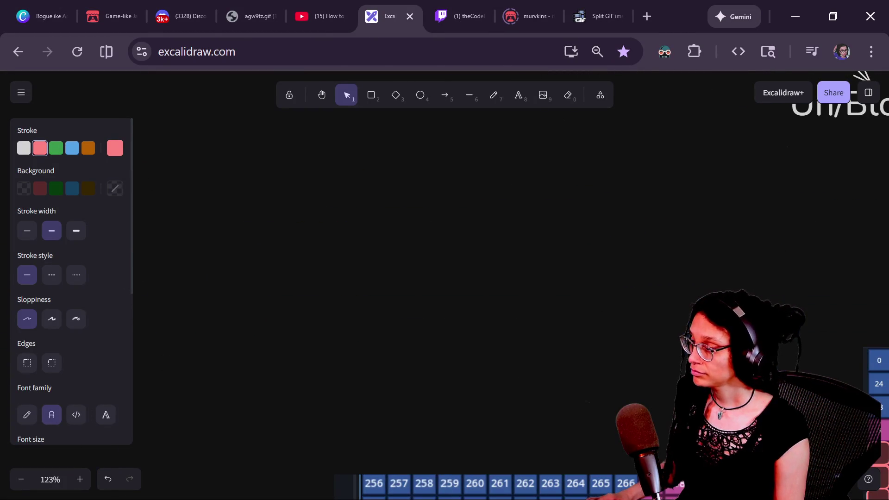
{"action": "key", "text": "alt+Tab"}
{"action": "key", "text": "super+shift+s"}
{"action": "mouse_move", "coordinate": [507, 292]}
{"action": "left_mouse_down"}
{"action": "mouse_move", "coordinate": [688, 448]}
{"action": "mouse_move", "coordinate": [669, 440]}
{"action": "left_mouse_up"}
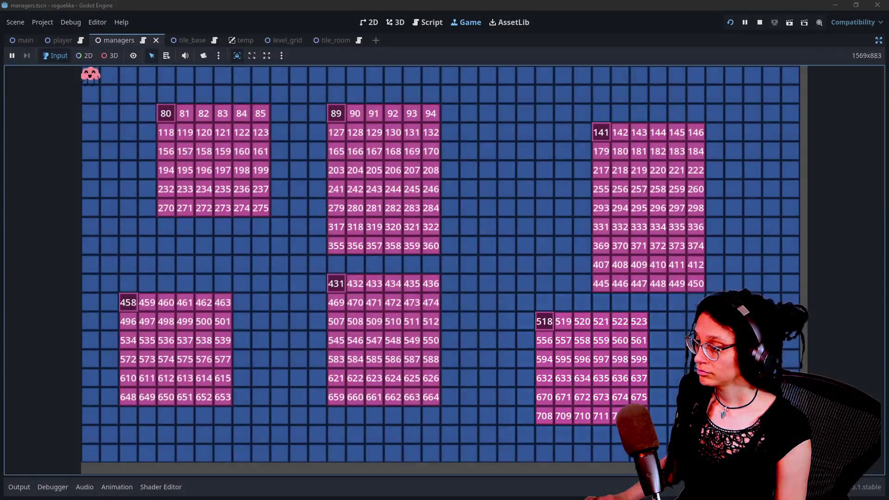
Step: Paste the room 518 screenshot onto the Excalidraw canvas
{"action": "key", "text": "alt+Tab"}
{"action": "scroll", "coordinate": [550, 409], "scroll_direction": "up", "scroll_amount": 3}
{"action": "key", "text": "ctrl+v"}
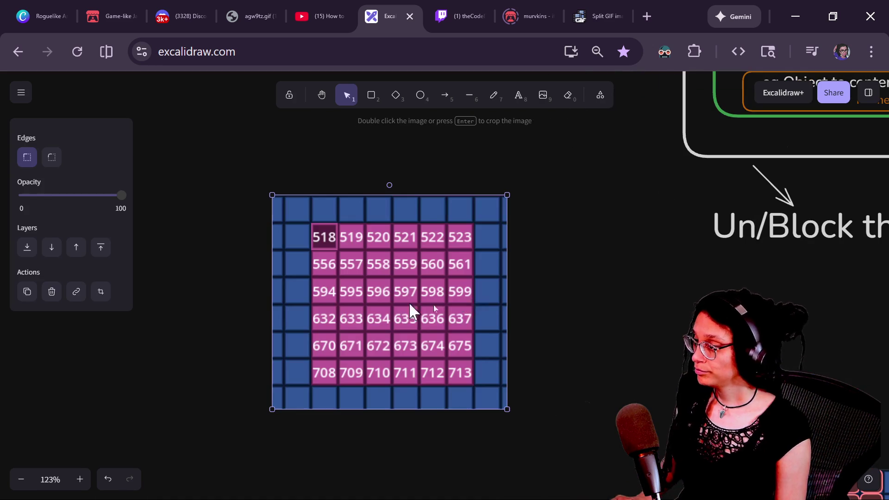
{"action": "scroll", "coordinate": [488, 426], "scroll_direction": "up", "scroll_amount": 2}
{"action": "scroll", "coordinate": [488, 426], "scroll_direction": "down", "scroll_amount": 2}
{"action": "scroll", "coordinate": [254, 302], "scroll_direction": "down", "scroll_amount": 1}
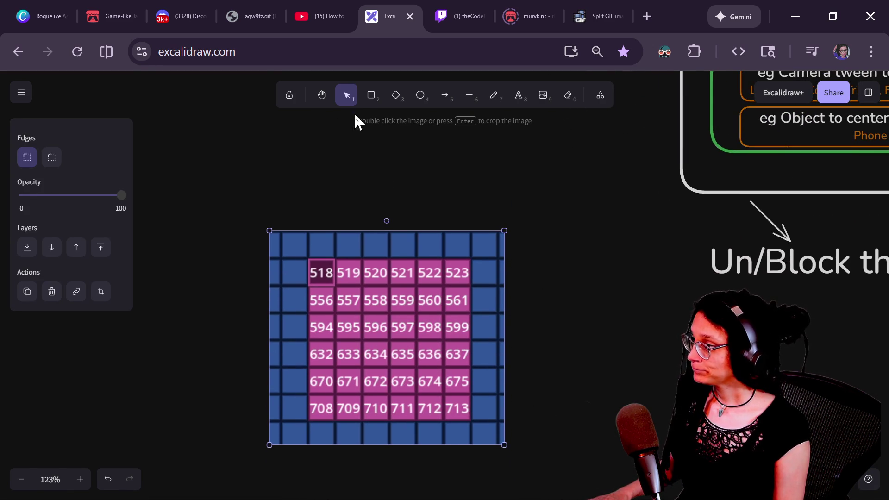
{"action": "scroll", "coordinate": [505, 156], "scroll_direction": "down", "scroll_amount": 2}
{"action": "scroll", "coordinate": [505, 156], "scroll_direction": "right", "scroll_amount": 1}
{"action": "scroll", "coordinate": [505, 157], "scroll_direction": "up", "scroll_amount": 2}
{"action": "scroll", "coordinate": [505, 156], "scroll_direction": "left", "scroll_amount": 1}
{"action": "left_click", "coordinate": [370, 95]}
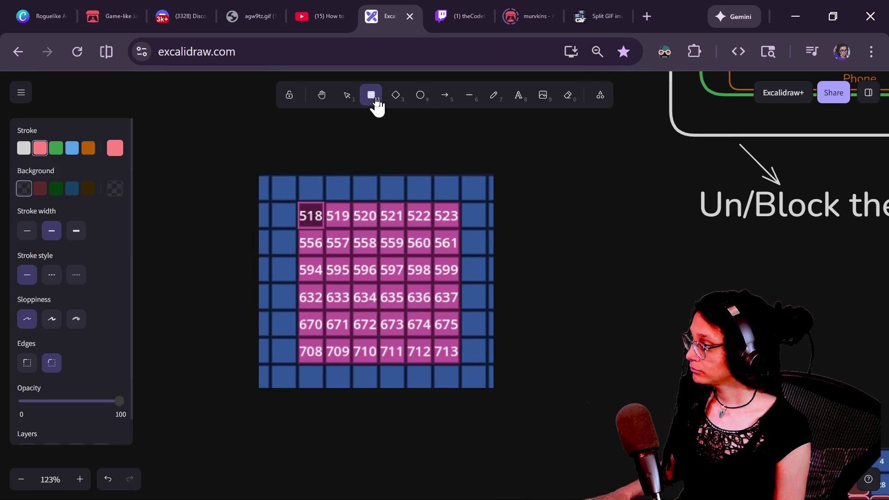
Step: Draw a dark brown rounded box with an orange outline beside the room image
{"action": "left_click", "coordinate": [87, 191]}
{"action": "left_click", "coordinate": [88, 148]}
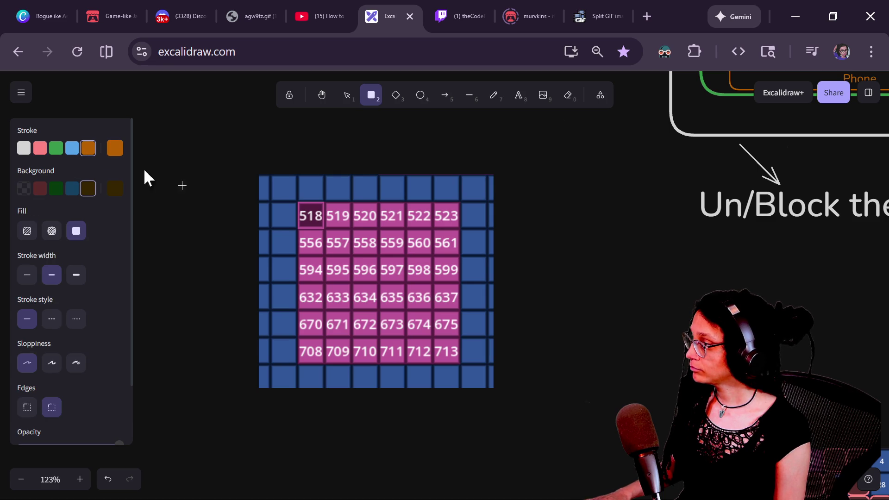
{"action": "mouse_move", "coordinate": [218, 199]}
{"action": "left_mouse_down"}
{"action": "mouse_move", "coordinate": [273, 252]}
{"action": "mouse_move", "coordinate": [291, 214]}
{"action": "left_mouse_up"}
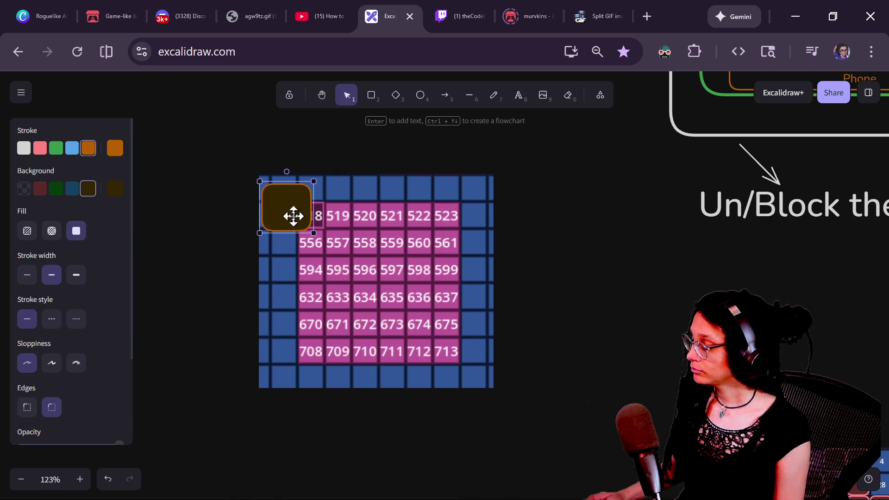
{"action": "scroll", "coordinate": [291, 214], "scroll_direction": "up", "scroll_amount": 5}
{"action": "left_click_drag", "start_coordinate": [257, 254], "coordinate": [178, 270]}
Step: Duplicate the box and give the copy no fill and a green outline
{"action": "key", "text": "ctrl+d"}
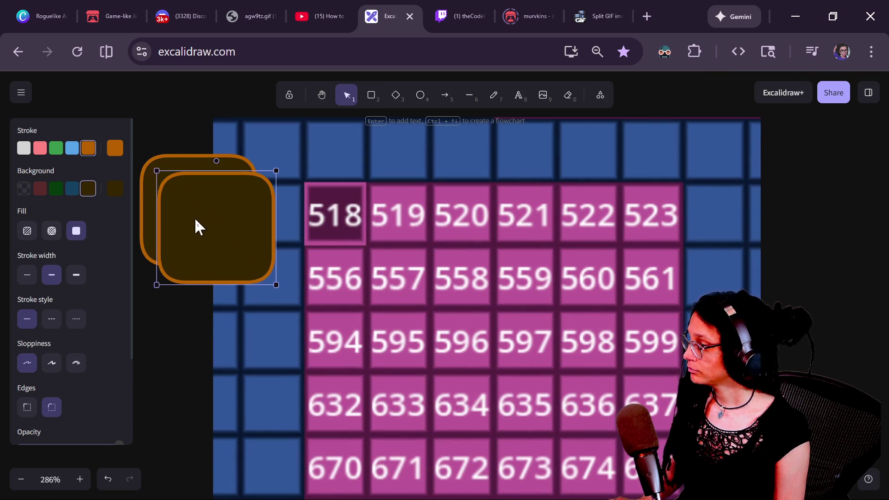
{"action": "left_click_drag", "start_coordinate": [193, 222], "coordinate": [244, 328]}
{"action": "left_click", "coordinate": [22, 190]}
{"action": "left_click", "coordinate": [56, 190]}
{"action": "left_click", "coordinate": [41, 190]}
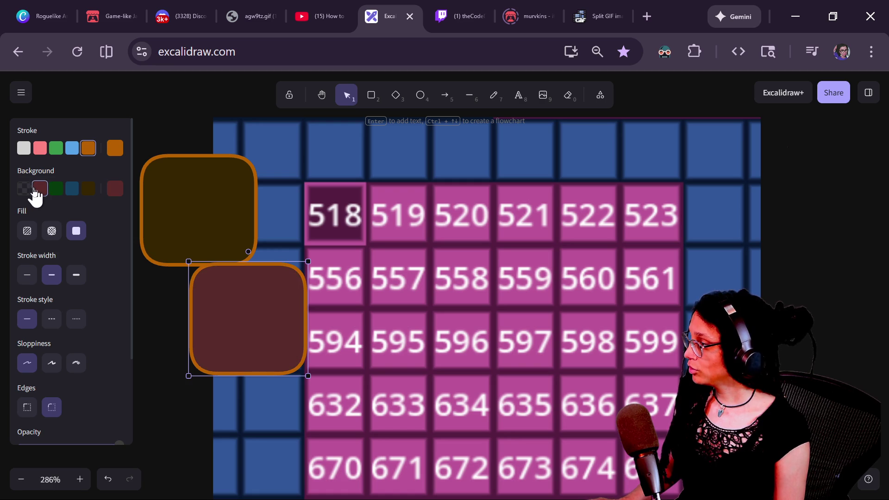
{"action": "left_click", "coordinate": [23, 188]}
{"action": "left_click", "coordinate": [40, 148]}
{"action": "left_click", "coordinate": [72, 147]}
{"action": "left_click", "coordinate": [56, 148]}
Step: Thicken the green frame and fit it around tiles 518 and 556
{"action": "mouse_move", "coordinate": [240, 303]}
{"action": "left_mouse_down"}
{"action": "mouse_move", "coordinate": [343, 265]}
{"action": "mouse_move", "coordinate": [345, 217]}
{"action": "left_mouse_up"}
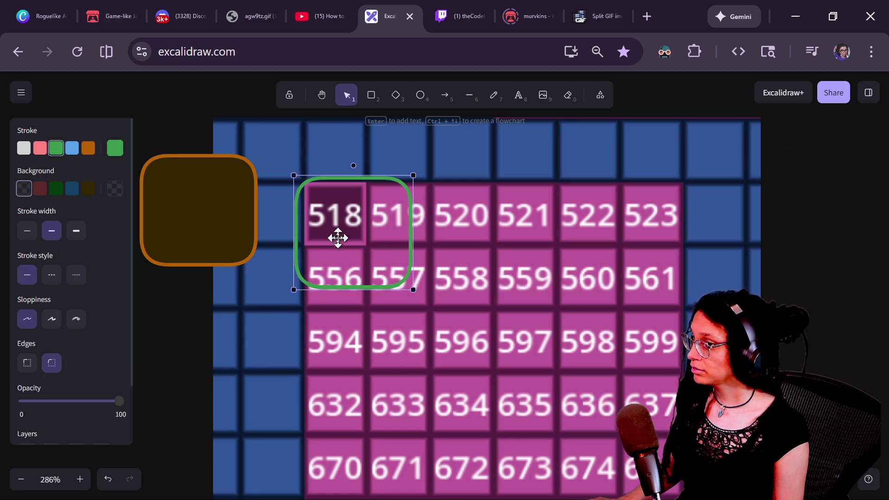
{"action": "left_click", "coordinate": [76, 231]}
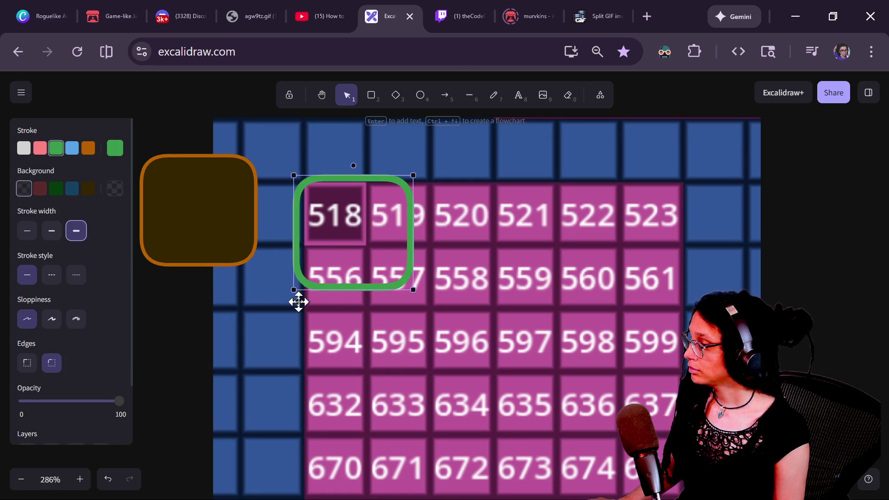
{"action": "mouse_move", "coordinate": [293, 290]}
{"action": "left_mouse_down"}
{"action": "mouse_move", "coordinate": [324, 246]}
{"action": "mouse_move", "coordinate": [332, 255]}
{"action": "left_mouse_up"}
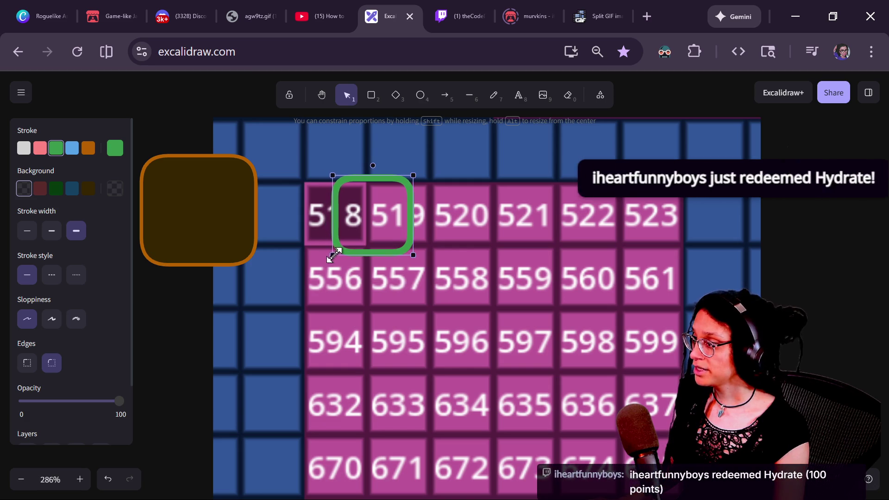
{"action": "left_click_drag", "start_coordinate": [393, 213], "coordinate": [369, 239]}
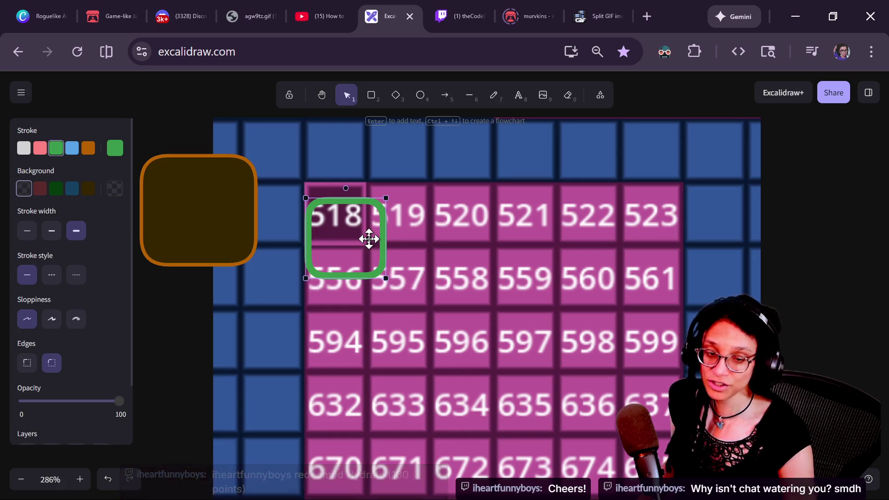
{"action": "key", "text": "alt+Tab"}
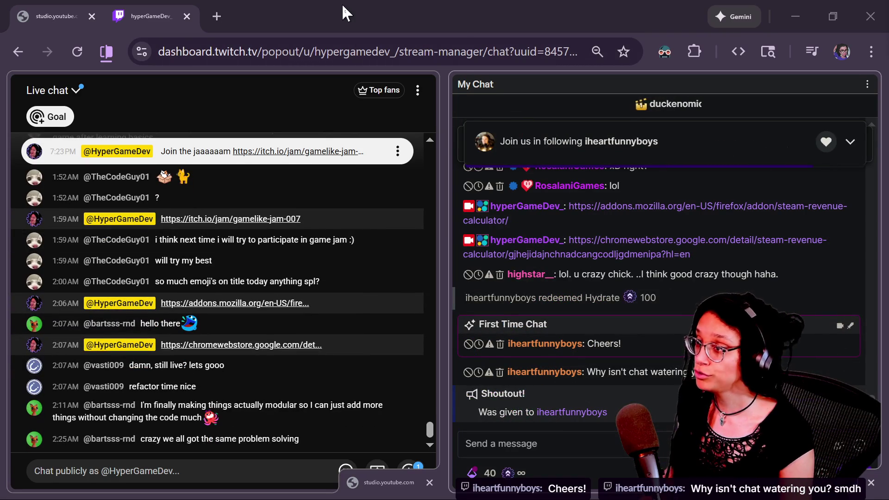
{"action": "key", "text": "alt+Tab"}
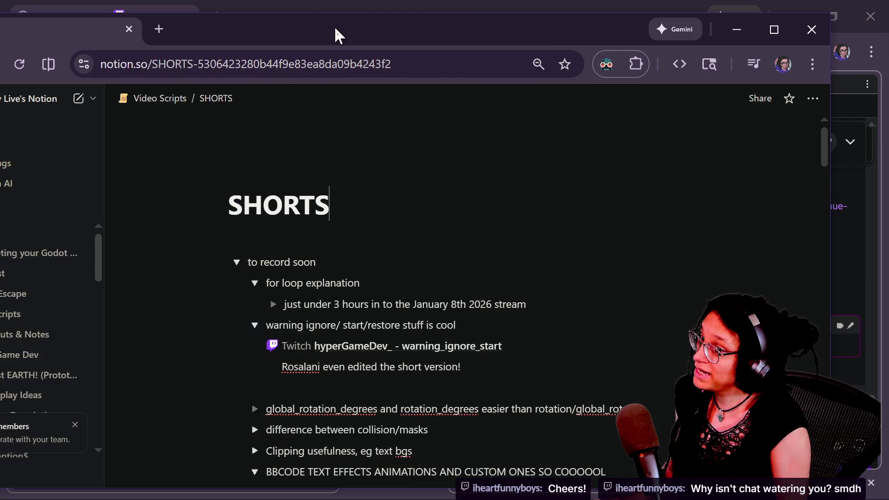
{"action": "left_click", "coordinate": [418, 2]}
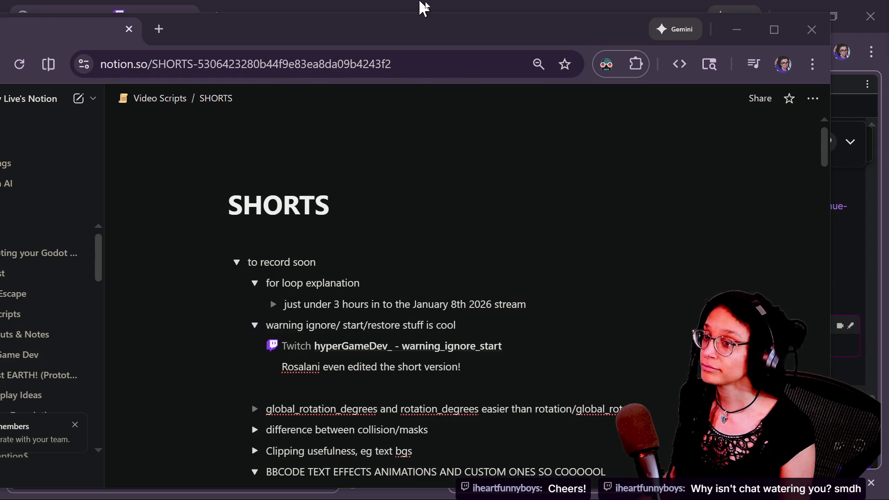
{"action": "left_click", "coordinate": [425, 1]}
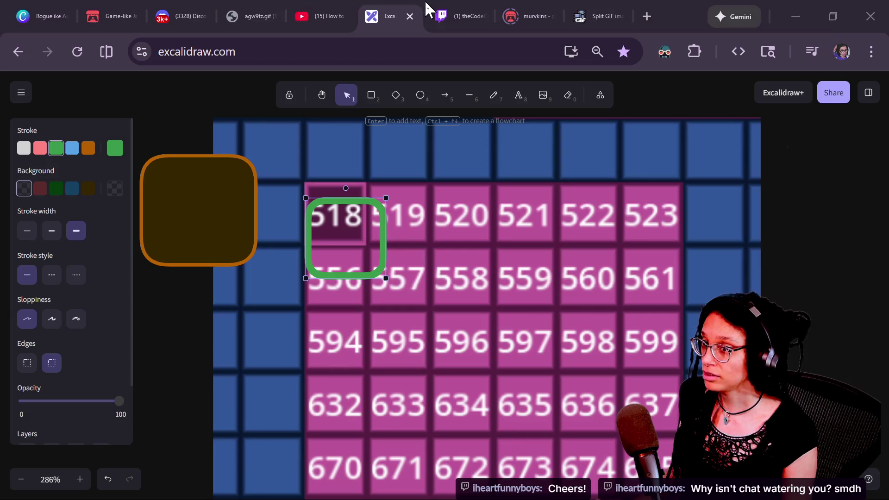
Step: Search YouTube for the chatting viewer's channel name
{"action": "left_click", "coordinate": [305, 10]}
{"action": "left_click", "coordinate": [412, 89]}
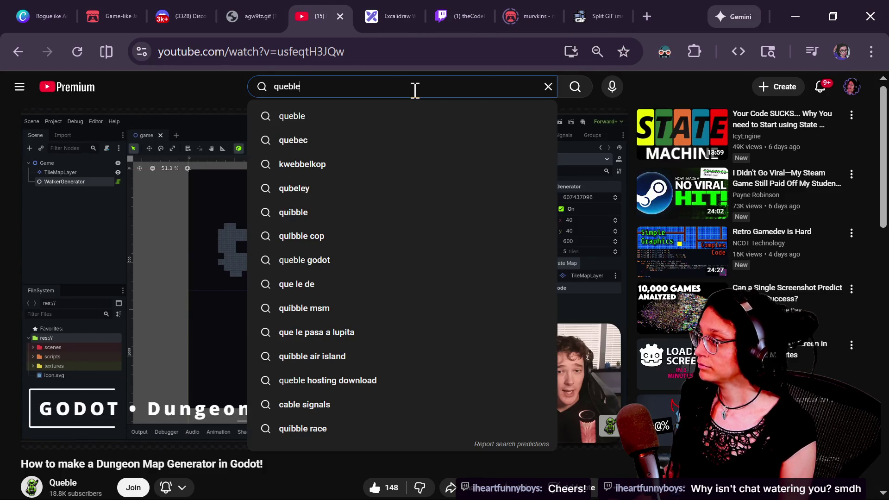
{"action": "type", "text": "iheartfunny"}
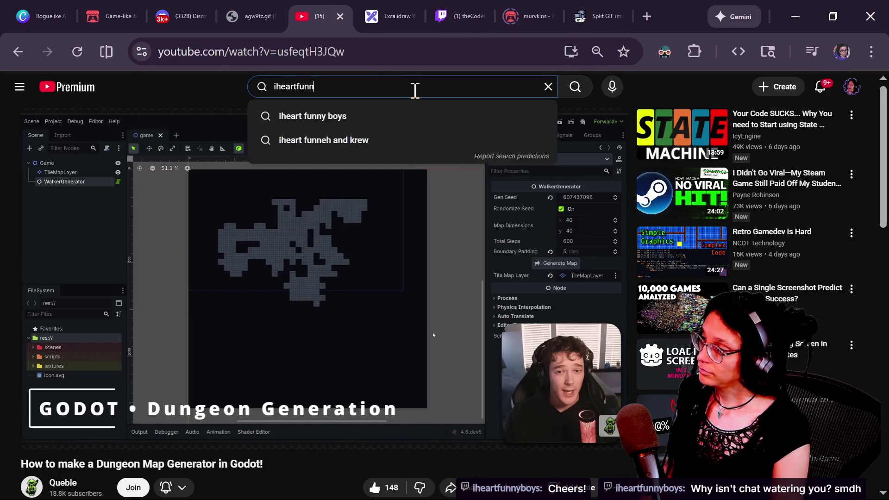
{"action": "key", "text": "Down"}
{"action": "key", "text": "Return"}
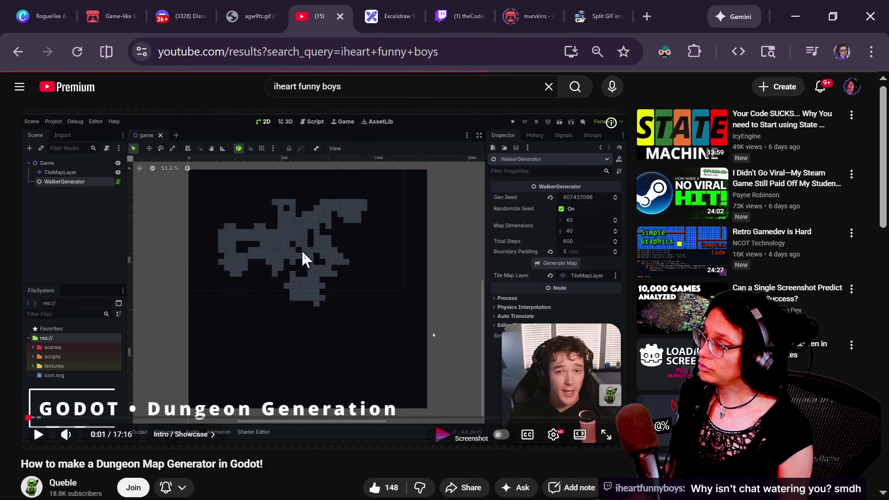
Step: Fix the misspelled channel name in the search and open the viewer's channel page
{"action": "mouse_move", "coordinate": [240, 396]}
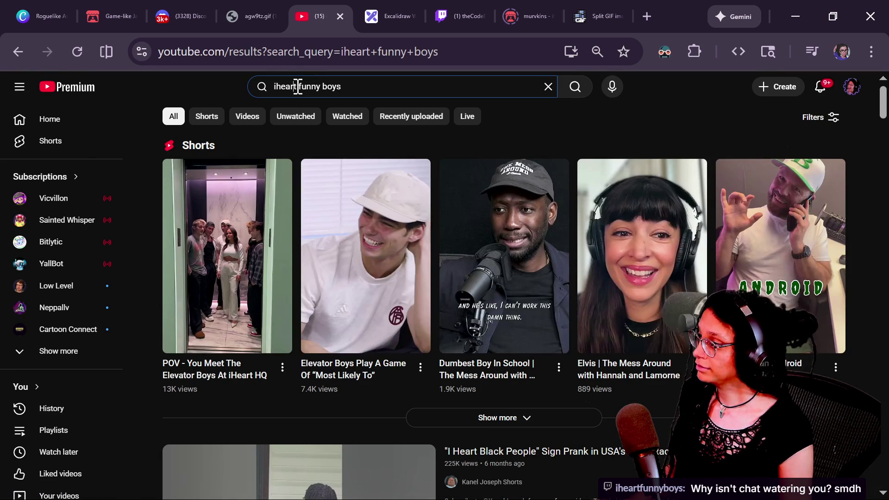
{"action": "key", "text": "Delete"}
{"action": "key", "text": "BackSpace"}
{"action": "key", "text": "Return"}
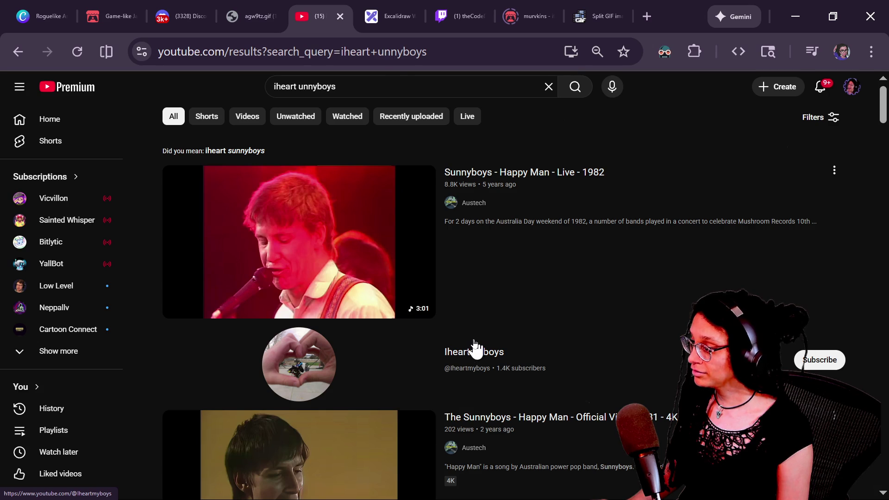
{"action": "left_click", "coordinate": [298, 87]}
{"action": "key", "text": "BackSpace"}
{"action": "type", "text": "f"}
{"action": "key", "text": "Return"}
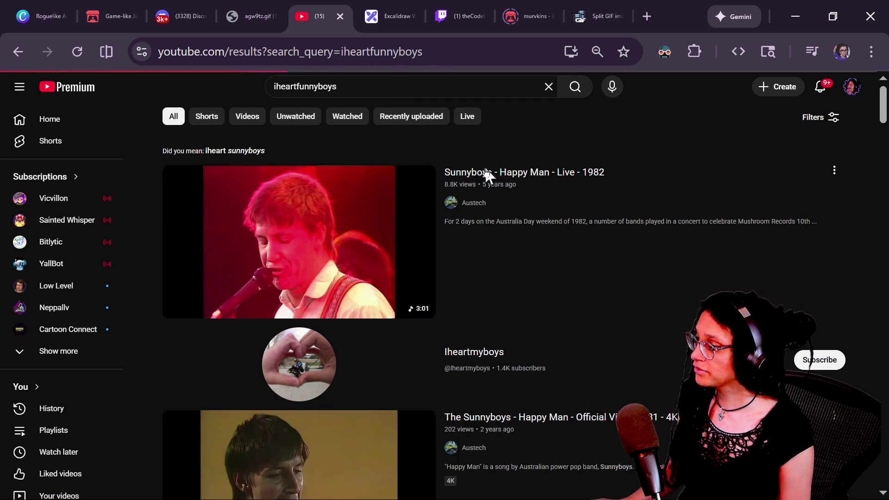
{"action": "left_click", "coordinate": [297, 190]}
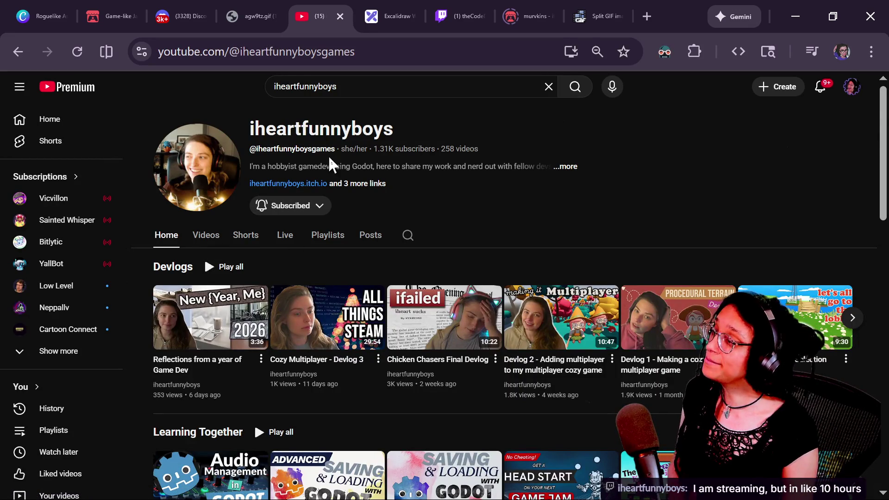
{"action": "left_click", "coordinate": [324, 53]}
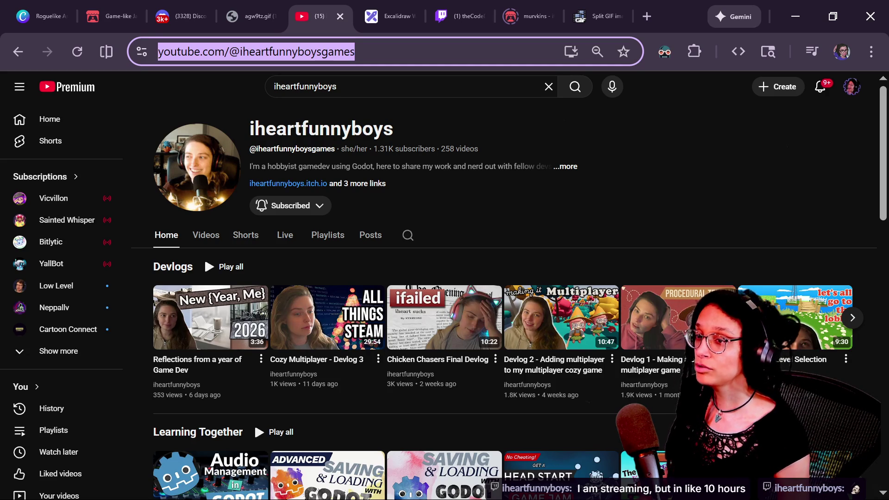
Step: Switch to the YouTube Studio live chat window beside the Twitch chat
{"action": "key", "text": "alt+Tab"}
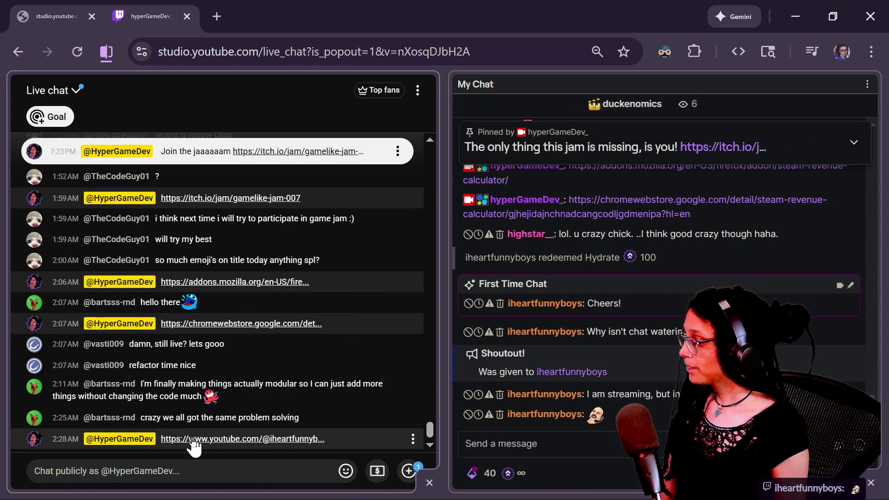
Step: Highlight the viewer's problem-solving chat message, then return to the Excalidraw room sketch
{"action": "left_click_drag", "start_coordinate": [134, 417], "coordinate": [389, 419]}
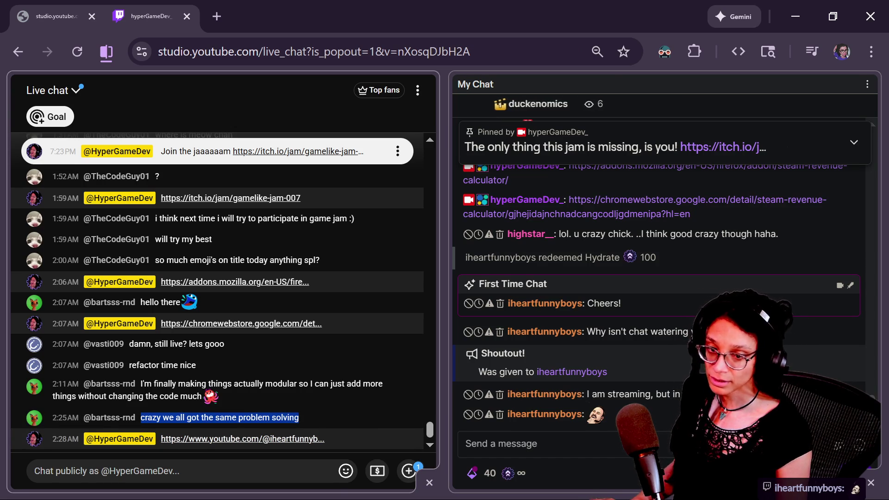
{"action": "key", "text": "alt+Tab"}
{"action": "key", "text": "alt+Tab"}
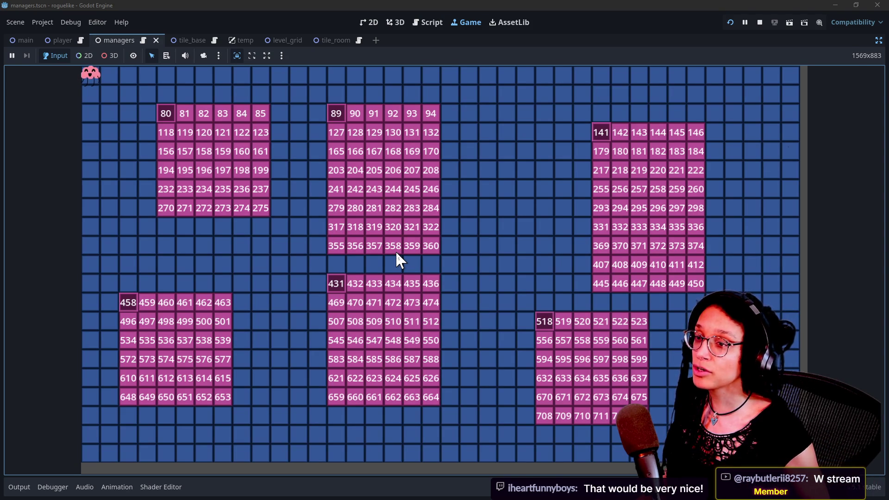
{"action": "key", "text": "alt+Tab"}
{"action": "left_click", "coordinate": [169, 204]}
{"action": "key", "text": "ctrl+a"}
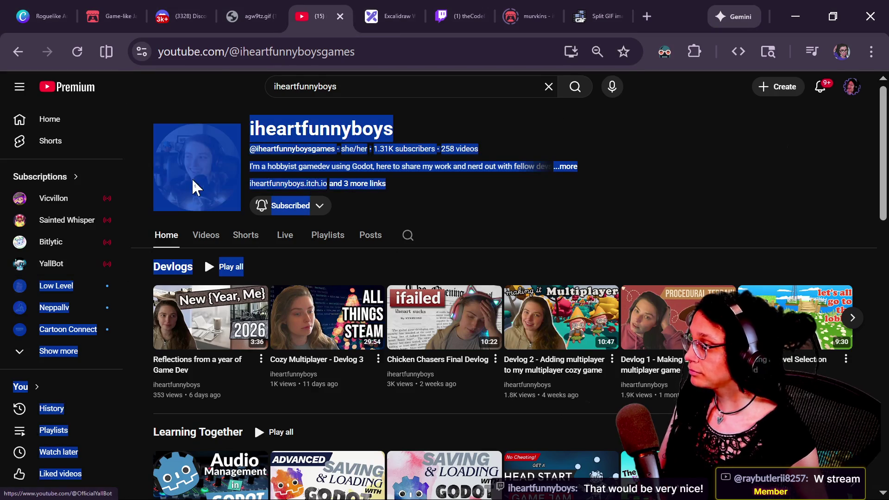
{"action": "left_click", "coordinate": [394, 8]}
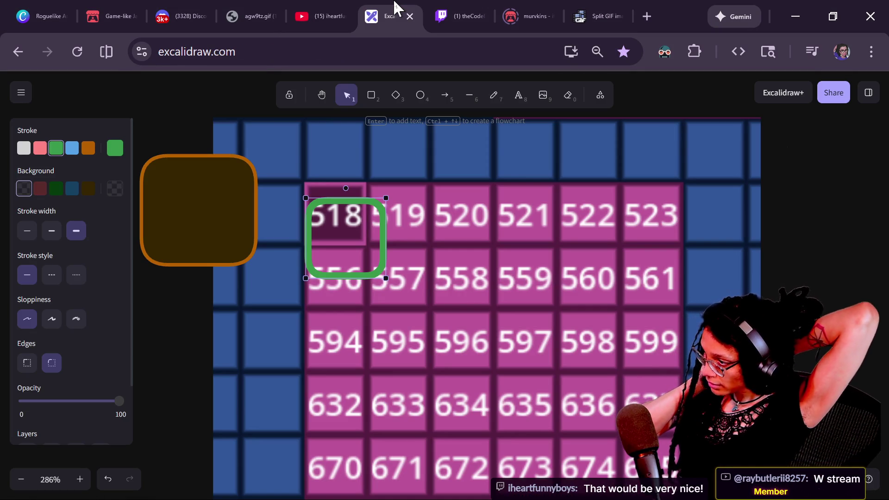
Step: Place the green frame on cell 518, duplicate it, and shift the orange box left
{"action": "left_click_drag", "start_coordinate": [359, 224], "coordinate": [331, 112]}
{"action": "key", "text": "ctrl+d"}
{"action": "scroll", "coordinate": [393, 234], "scroll_direction": "up", "scroll_amount": 1}
{"action": "scroll", "coordinate": [393, 233], "scroll_direction": "left", "scroll_amount": 1}
{"action": "left_click", "coordinate": [262, 250]}
{"action": "left_click_drag", "start_coordinate": [262, 250], "coordinate": [139, 321]}
{"action": "left_click_drag", "start_coordinate": [371, 175], "coordinate": [368, 178]}
{"action": "key", "text": "ctrl+z"}
{"action": "left_click_drag", "start_coordinate": [392, 147], "coordinate": [392, 150]}
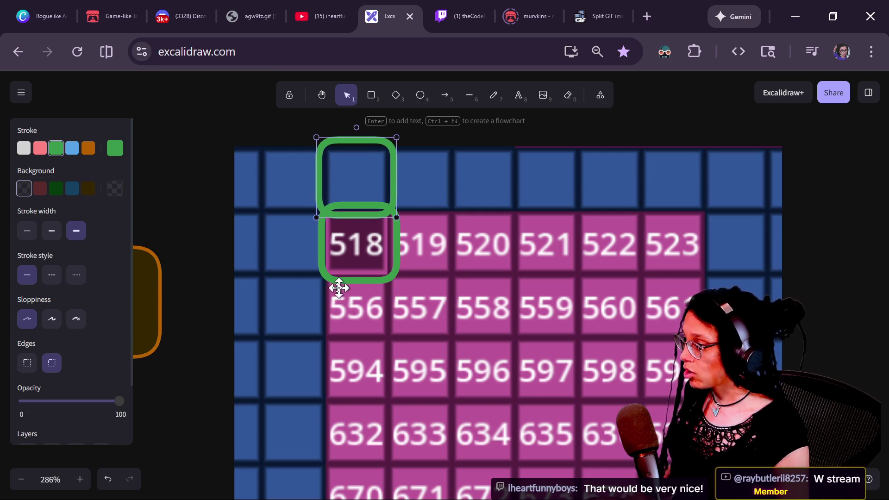
Step: Move the orange box over cell 518 and resize it to one cell
{"action": "left_click_drag", "start_coordinate": [151, 287], "coordinate": [413, 248]}
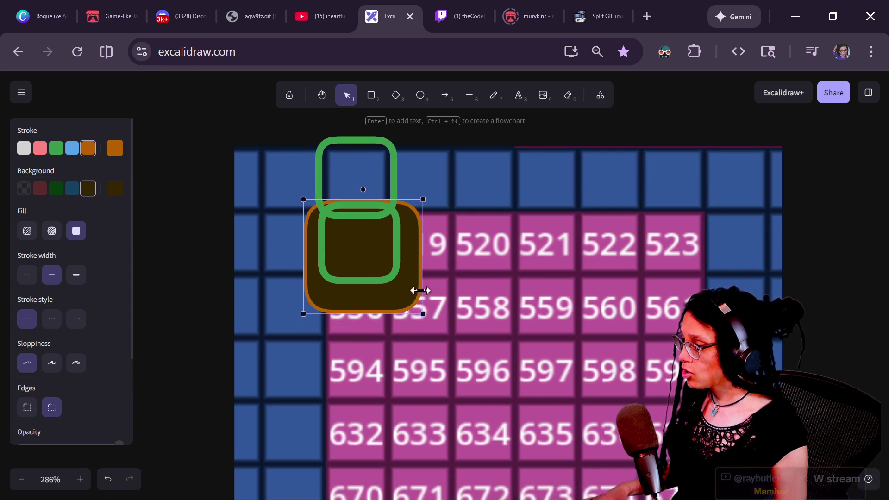
{"action": "mouse_move", "coordinate": [422, 313]}
{"action": "left_mouse_down"}
{"action": "mouse_move", "coordinate": [393, 278]}
{"action": "mouse_move", "coordinate": [404, 293]}
{"action": "left_mouse_up"}
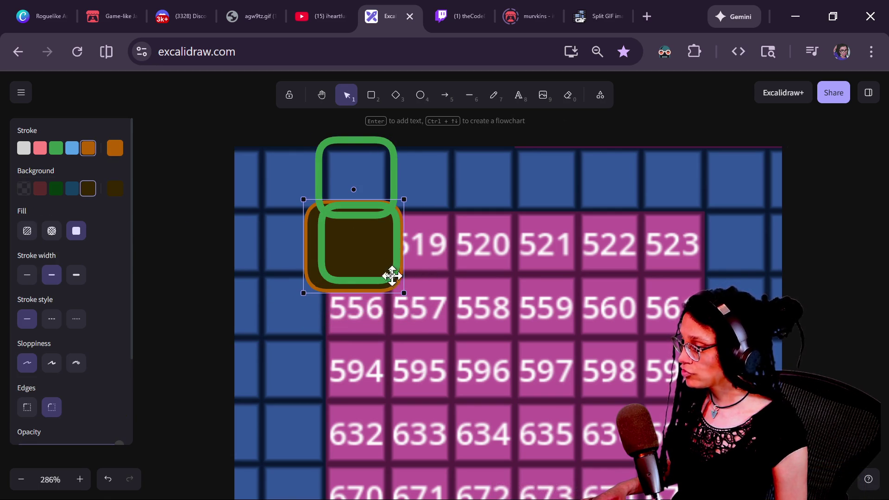
{"action": "left_click_drag", "start_coordinate": [301, 194], "coordinate": [318, 201]}
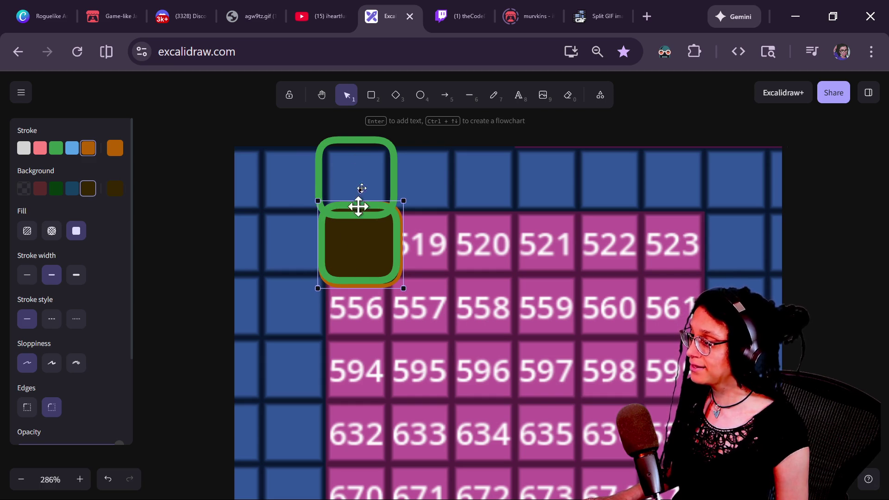
{"action": "mouse_move", "coordinate": [361, 143]}
{"action": "left_mouse_down"}
{"action": "mouse_move", "coordinate": [401, 179]}
{"action": "mouse_move", "coordinate": [444, 182]}
{"action": "mouse_move", "coordinate": [521, 244]}
{"action": "left_mouse_up"}
Step: Sort out the overlapping boxes and put the green frame back over cell 518
{"action": "left_click", "coordinate": [360, 141]}
{"action": "left_click", "coordinate": [393, 223]}
{"action": "key", "text": "Delete"}
{"action": "key", "text": "ctrl+z"}
{"action": "left_click", "coordinate": [399, 231]}
{"action": "key", "text": "Delete"}
{"action": "key", "text": "ctrl+z"}
{"action": "key", "text": "ctrl+z"}
{"action": "key", "text": "ctrl+shift+z"}
{"action": "key", "text": "ctrl+shift+z"}
{"action": "left_click", "coordinate": [526, 244]}
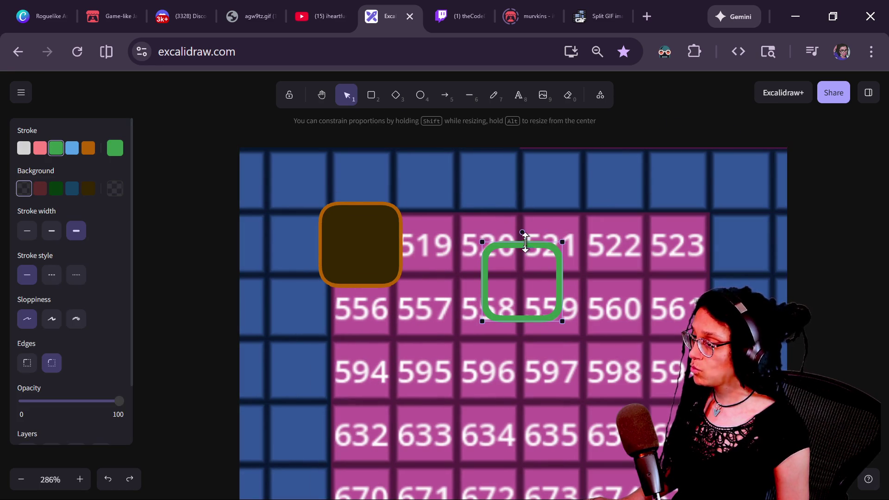
{"action": "mouse_move", "coordinate": [528, 241]}
{"action": "left_mouse_down"}
{"action": "mouse_move", "coordinate": [304, 215]}
{"action": "mouse_move", "coordinate": [429, 213]}
{"action": "left_mouse_up"}
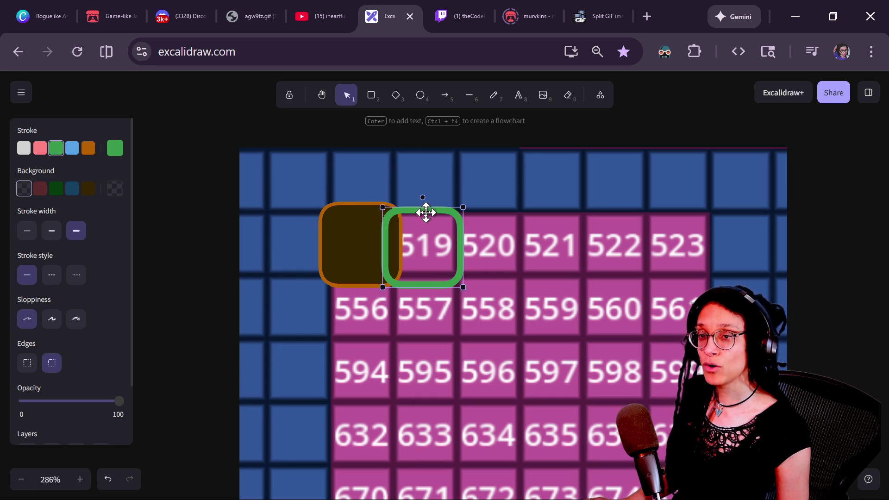
Step: Duplicate the orange box across the top-row cells 519 to 523
{"action": "left_click", "coordinate": [327, 214]}
{"action": "key", "text": "ctrl+d"}
{"action": "mouse_move", "coordinate": [358, 251]}
{"action": "left_mouse_down"}
{"action": "mouse_move", "coordinate": [432, 153]}
{"action": "mouse_move", "coordinate": [404, 178]}
{"action": "mouse_move", "coordinate": [402, 244]}
{"action": "left_mouse_up"}
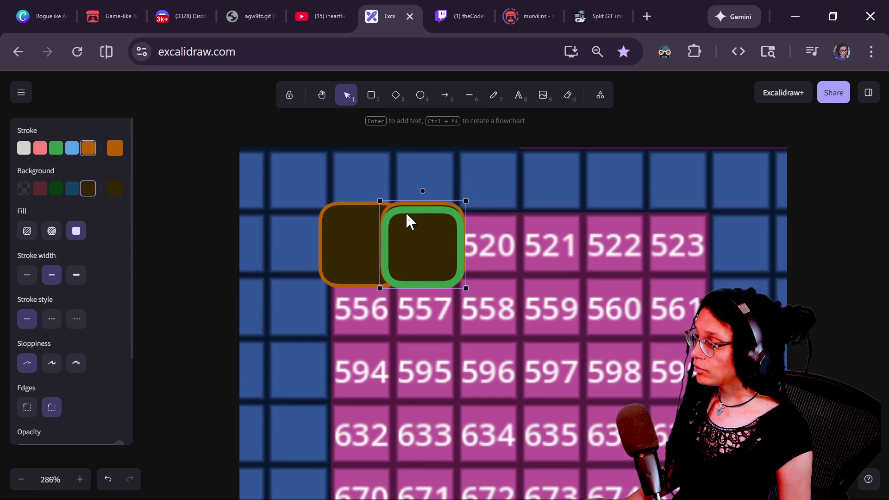
{"action": "mouse_move", "coordinate": [407, 214]}
{"action": "left_mouse_down"}
{"action": "mouse_move", "coordinate": [426, 232]}
{"action": "mouse_move", "coordinate": [494, 224]}
{"action": "mouse_move", "coordinate": [591, 237]}
{"action": "mouse_move", "coordinate": [669, 231]}
{"action": "left_mouse_up"}
{"action": "key", "text": "ctrl+d"}
{"action": "key", "text": "ctrl+d"}
{"action": "key", "text": "ctrl+d"}
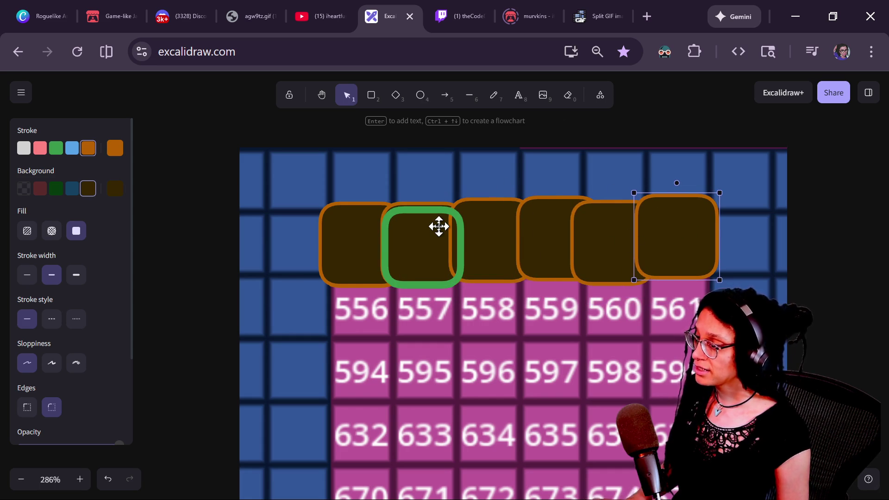
Step: Move the green frame down onto cell 556
{"action": "left_click", "coordinate": [430, 215]}
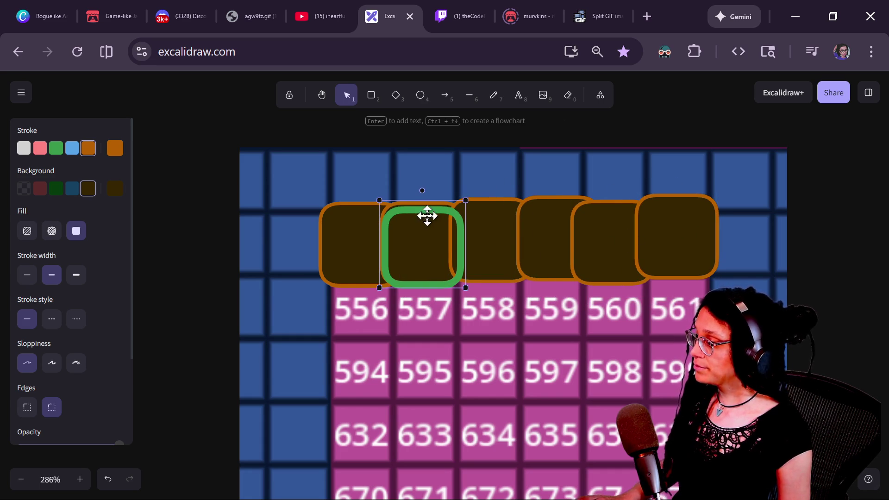
{"action": "left_click", "coordinate": [424, 215]}
{"action": "mouse_move", "coordinate": [435, 208]}
{"action": "left_mouse_down"}
{"action": "mouse_move", "coordinate": [347, 288]}
{"action": "mouse_move", "coordinate": [375, 275]}
{"action": "left_mouse_up"}
{"action": "scroll", "coordinate": [353, 359], "scroll_direction": "down", "scroll_amount": 1}
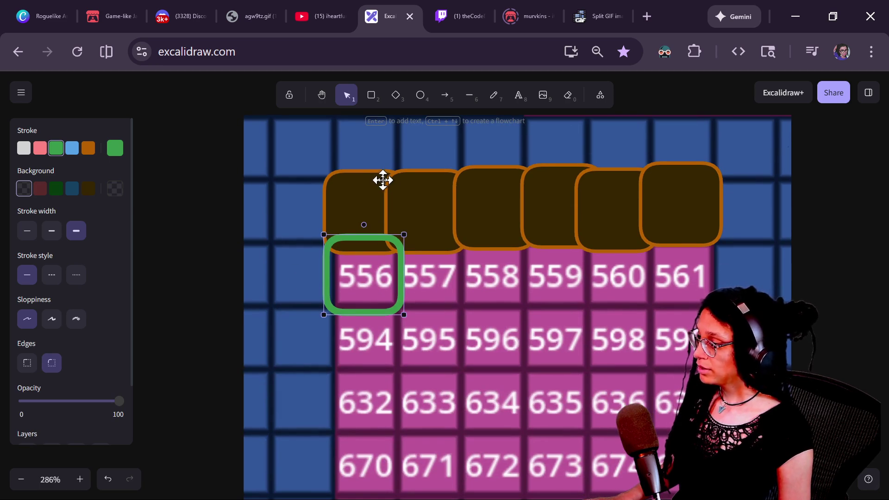
Step: Copy the green box from cell 556 over the first brown box and adjust its position
{"action": "left_click", "coordinate": [373, 186]}
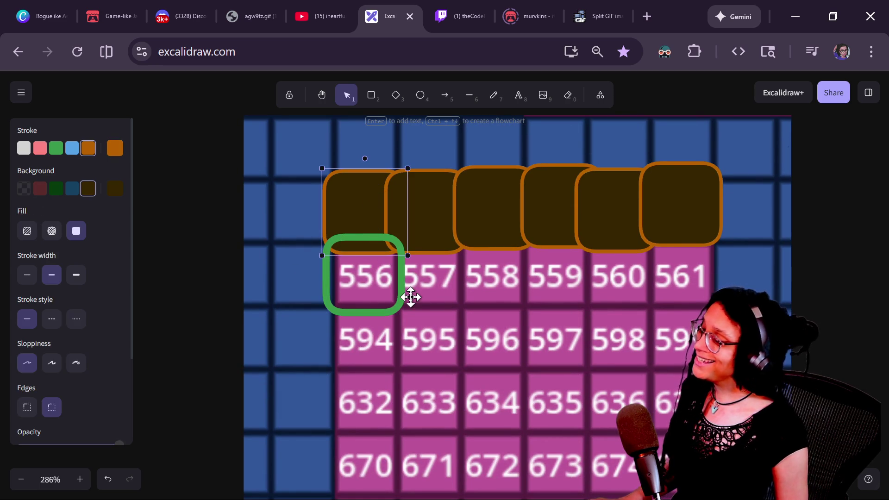
{"action": "left_click", "coordinate": [404, 284]}
{"action": "mouse_move", "coordinate": [400, 301]}
{"action": "left_mouse_down", "text": "alt"}
{"action": "mouse_move", "coordinate": [373, 203]}
{"action": "mouse_move", "coordinate": [386, 231]}
{"action": "left_mouse_up", "text": "alt"}
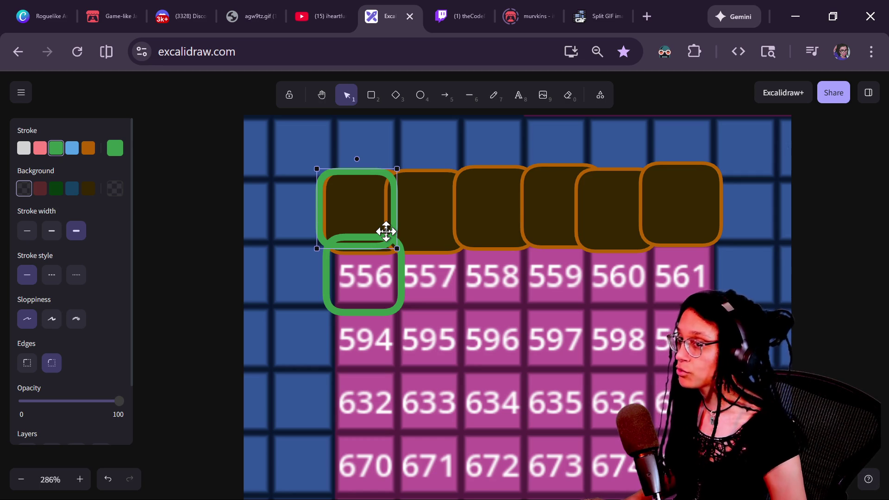
{"action": "left_click_drag", "start_coordinate": [386, 231], "coordinate": [388, 231]}
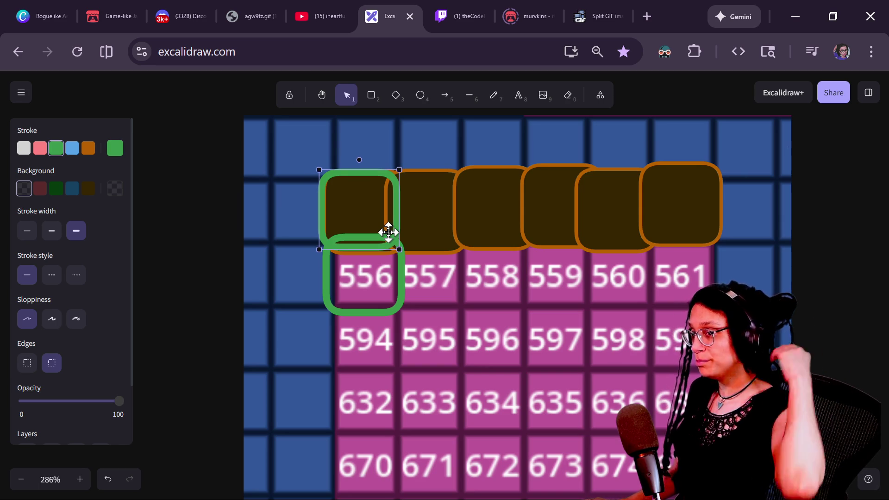
{"action": "mouse_move", "coordinate": [388, 232]}
{"action": "left_mouse_down"}
{"action": "mouse_move", "coordinate": [425, 232]}
{"action": "mouse_move", "coordinate": [472, 298]}
{"action": "mouse_move", "coordinate": [396, 240]}
{"action": "mouse_move", "coordinate": [394, 292]}
{"action": "mouse_move", "coordinate": [456, 298]}
{"action": "mouse_move", "coordinate": [460, 264]}
{"action": "mouse_move", "coordinate": [440, 226]}
{"action": "mouse_move", "coordinate": [450, 227]}
{"action": "mouse_move", "coordinate": [436, 245]}
{"action": "mouse_move", "coordinate": [376, 224]}
{"action": "mouse_move", "coordinate": [387, 230]}
{"action": "mouse_move", "coordinate": [383, 284]}
{"action": "mouse_move", "coordinate": [444, 307]}
{"action": "mouse_move", "coordinate": [453, 297]}
{"action": "left_mouse_up"}
{"action": "left_click_drag", "start_coordinate": [453, 300], "coordinate": [455, 300]}
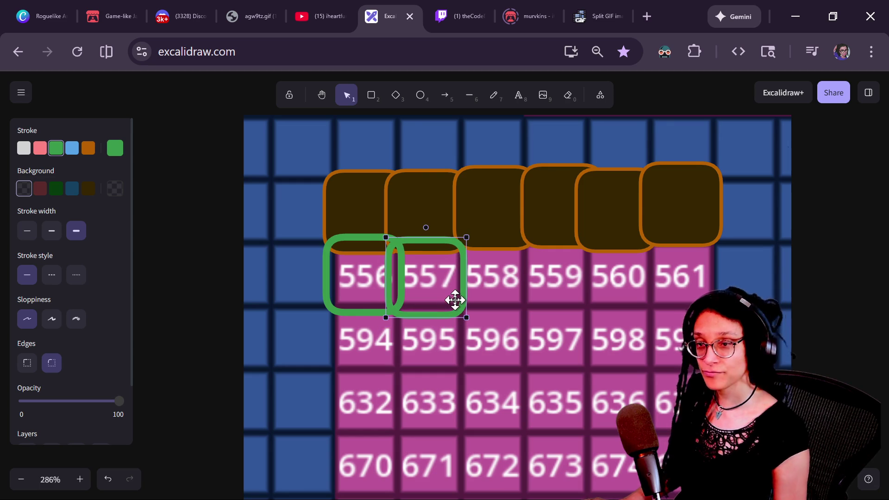
{"action": "mouse_move", "coordinate": [455, 300]}
{"action": "left_mouse_down"}
{"action": "mouse_move", "coordinate": [371, 295]}
{"action": "mouse_move", "coordinate": [391, 293]}
{"action": "mouse_move", "coordinate": [383, 354]}
{"action": "mouse_move", "coordinate": [396, 362]}
{"action": "mouse_move", "coordinate": [391, 297]}
{"action": "mouse_move", "coordinate": [327, 295]}
{"action": "left_mouse_up"}
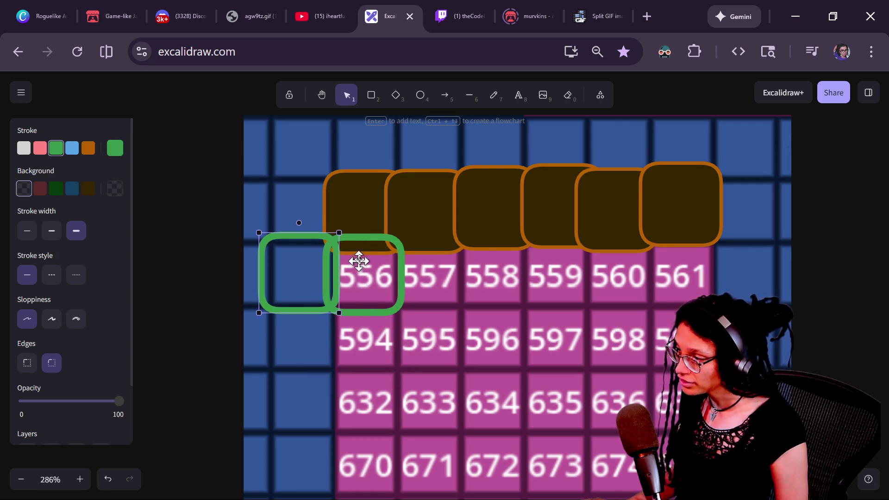
Step: Move the brown box from cell 561 onto cell 556 and delete the extra green outline box
{"action": "left_click", "coordinate": [680, 196]}
{"action": "mouse_move", "coordinate": [687, 216]}
{"action": "left_mouse_down"}
{"action": "mouse_move", "coordinate": [343, 268]}
{"action": "mouse_move", "coordinate": [356, 274]}
{"action": "left_mouse_up"}
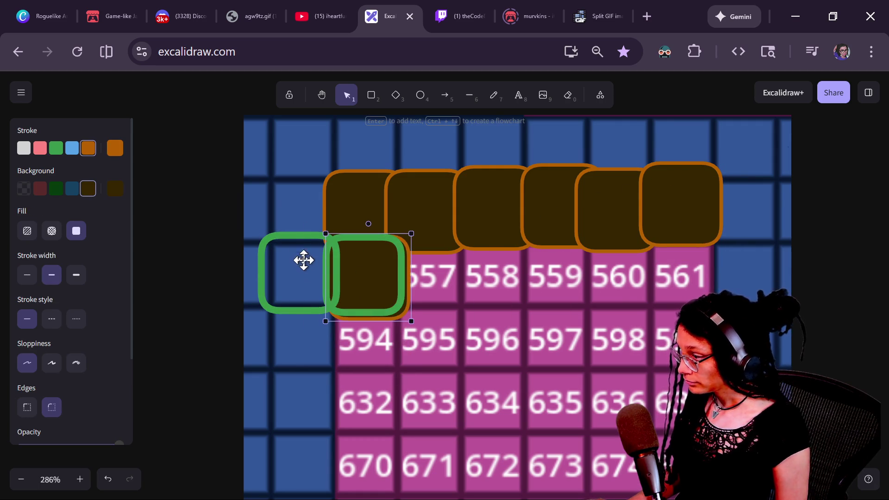
{"action": "left_click", "coordinate": [290, 240]}
{"action": "key", "text": "Delete"}
{"action": "key", "text": "ctrl+z"}
{"action": "left_click", "coordinate": [288, 236]}
{"action": "key", "text": "Delete"}
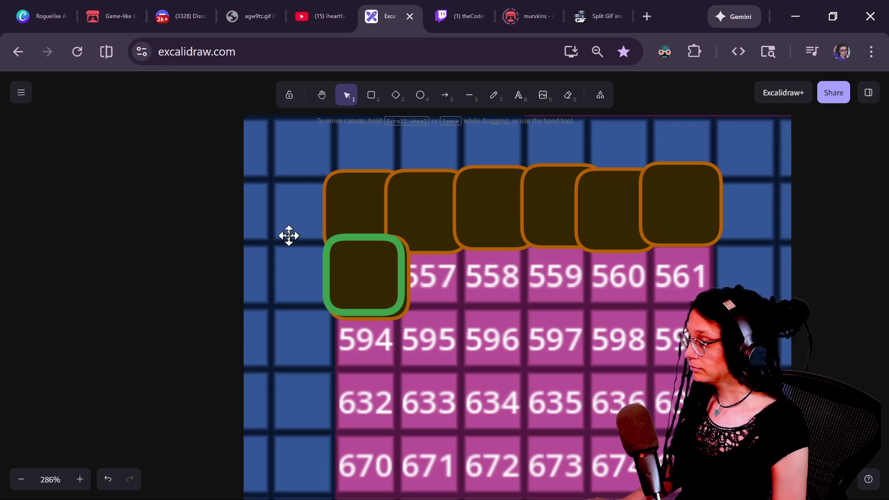
Step: Nudge the boxes into place and drag the green square over cells 560 and 561
{"action": "left_click", "coordinate": [341, 247]}
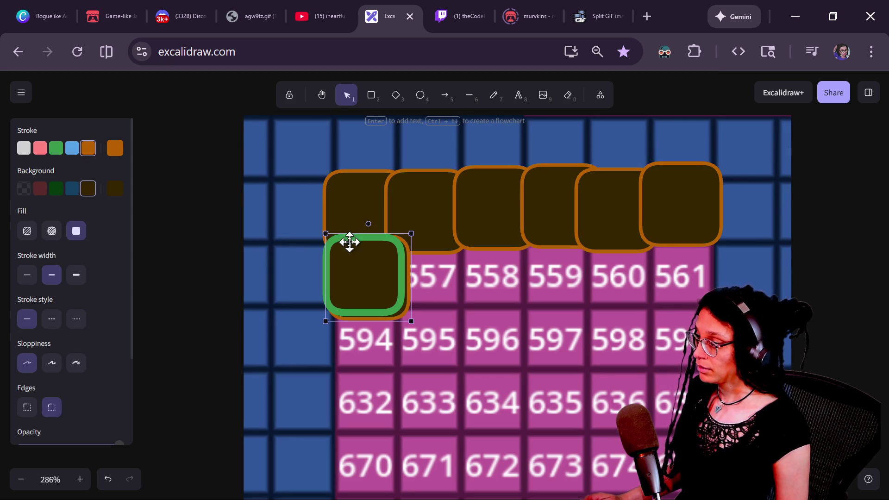
{"action": "left_click", "coordinate": [345, 247]}
{"action": "key", "text": "shift+Right"}
{"action": "key", "text": "shift+Right"}
{"action": "key", "text": "shift+Right"}
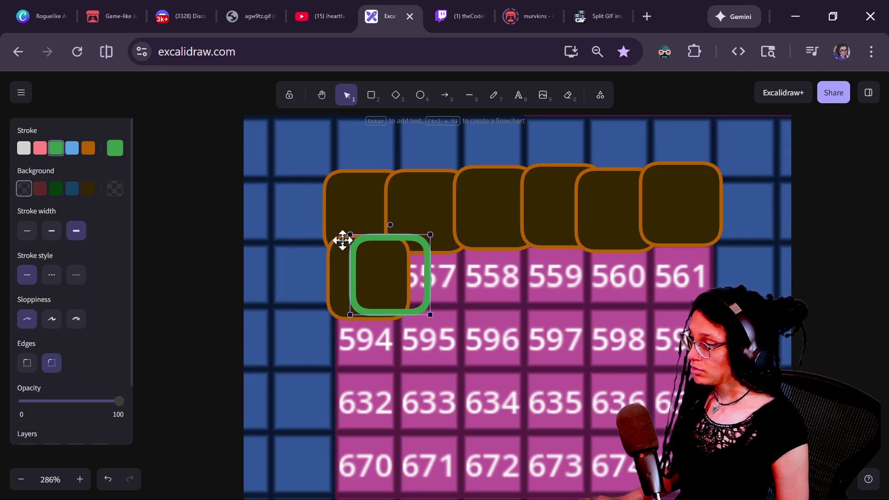
{"action": "left_click_drag", "start_coordinate": [332, 277], "coordinate": [321, 278]}
{"action": "left_click", "coordinate": [448, 241]}
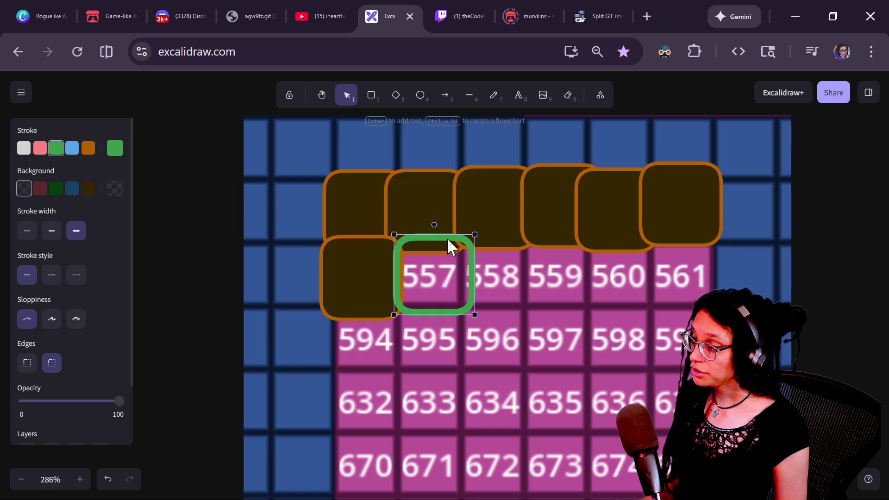
{"action": "mouse_move", "coordinate": [446, 239]}
{"action": "left_mouse_down"}
{"action": "mouse_move", "coordinate": [437, 171]}
{"action": "mouse_move", "coordinate": [436, 232]}
{"action": "mouse_move", "coordinate": [496, 246]}
{"action": "mouse_move", "coordinate": [435, 241]}
{"action": "mouse_move", "coordinate": [440, 298]}
{"action": "mouse_move", "coordinate": [446, 246]}
{"action": "mouse_move", "coordinate": [381, 249]}
{"action": "left_mouse_up"}
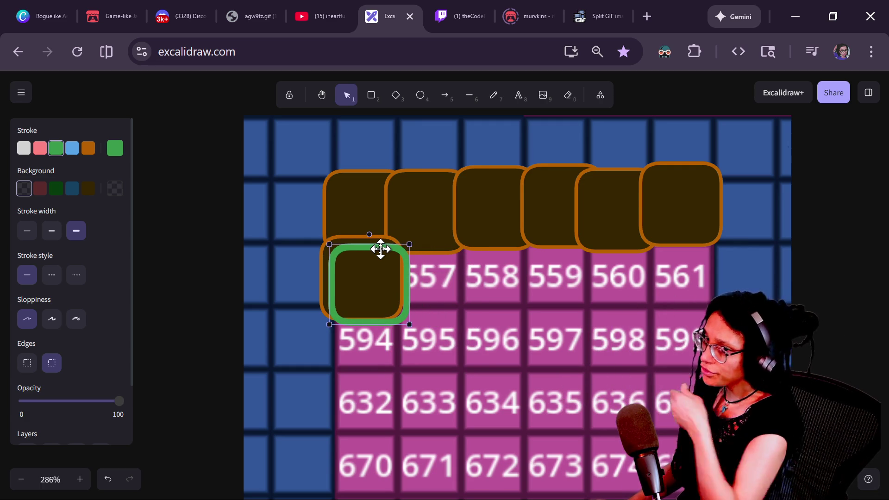
{"action": "mouse_move", "coordinate": [381, 250]}
{"action": "left_mouse_down"}
{"action": "mouse_move", "coordinate": [446, 256]}
{"action": "mouse_move", "coordinate": [566, 233]}
{"action": "mouse_move", "coordinate": [684, 244]}
{"action": "mouse_move", "coordinate": [674, 323]}
{"action": "mouse_move", "coordinate": [674, 251]}
{"action": "left_mouse_up"}
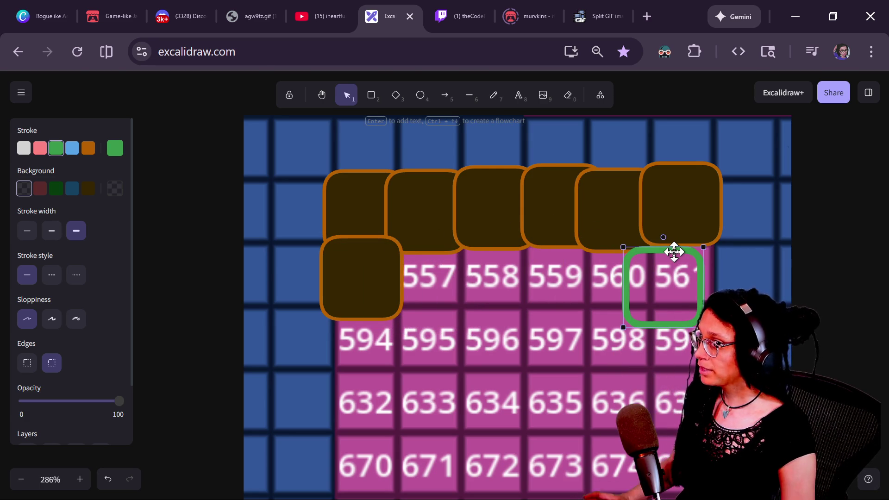
{"action": "key", "text": "alt+Tab"}
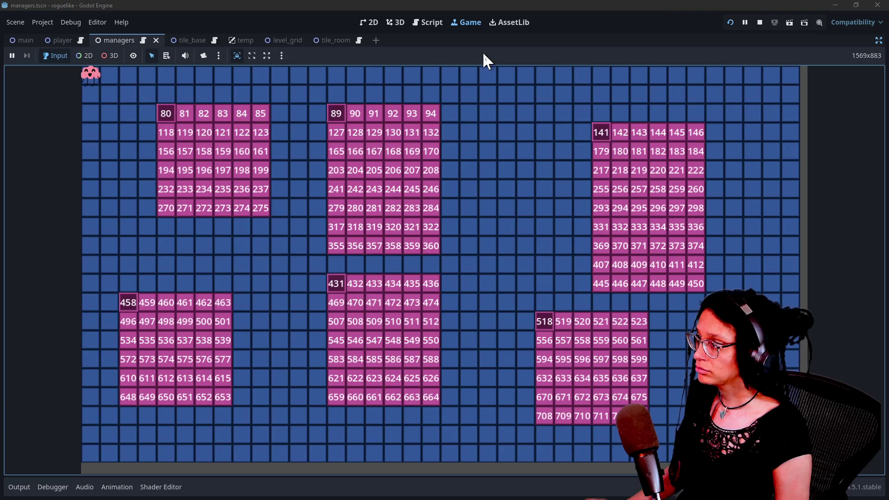
Step: Stop the running game and search manage_levels.gd for 'generate_ti'
{"action": "left_click", "coordinate": [760, 23]}
{"action": "left_click", "coordinate": [443, 174]}
{"action": "scroll", "coordinate": [442, 174], "scroll_direction": "up", "scroll_amount": 20}
{"action": "scroll", "coordinate": [443, 174], "scroll_direction": "up", "scroll_amount": 5}
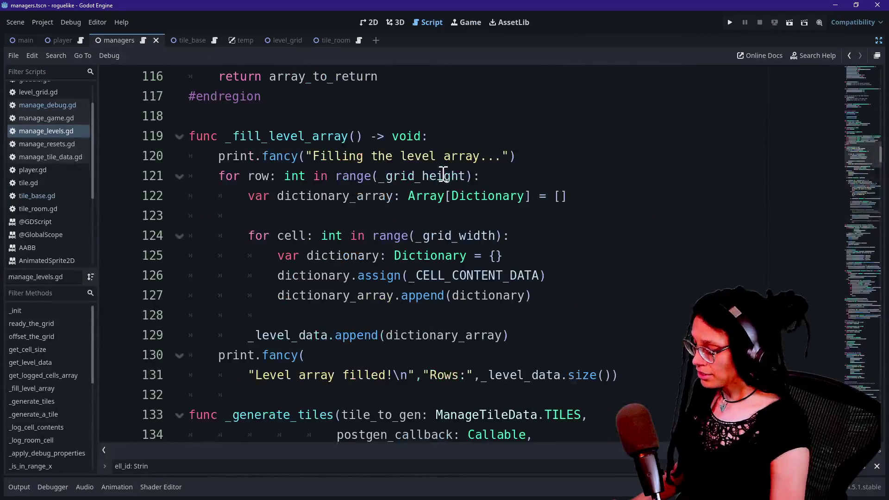
{"action": "key", "text": "ctrl+f"}
{"action": "type", "text": "generate_ti"}
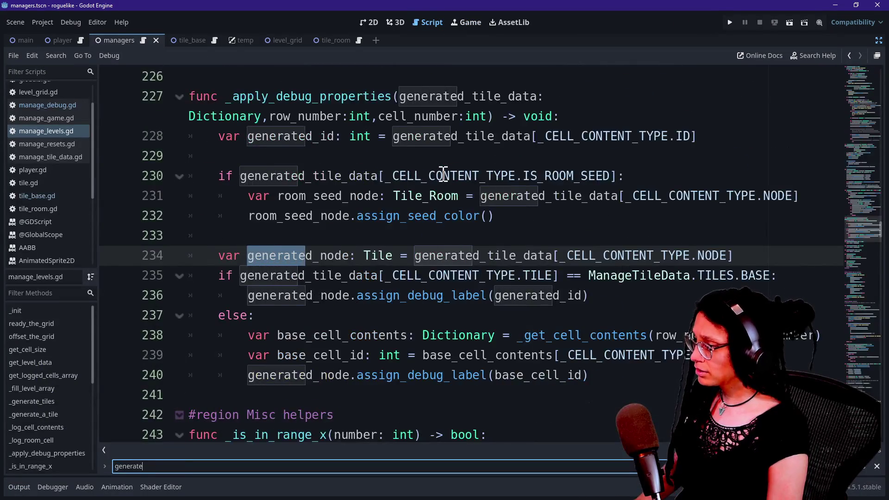
{"action": "left_click", "coordinate": [250, 271]}
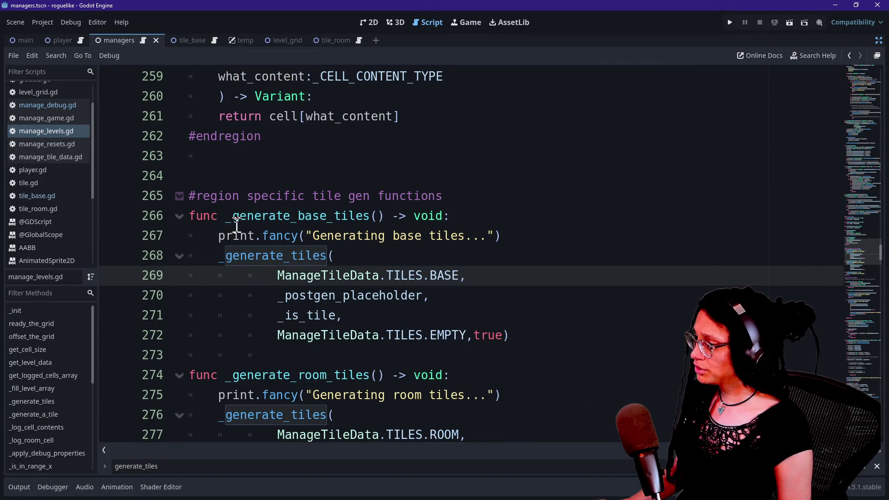
Step: Select and review the _generate_room_tiles function down to #endregion, then return to the Game view
{"action": "scroll", "coordinate": [237, 226], "scroll_direction": "down", "scroll_amount": 1}
{"action": "scroll", "coordinate": [238, 274], "scroll_direction": "down", "scroll_amount": 2}
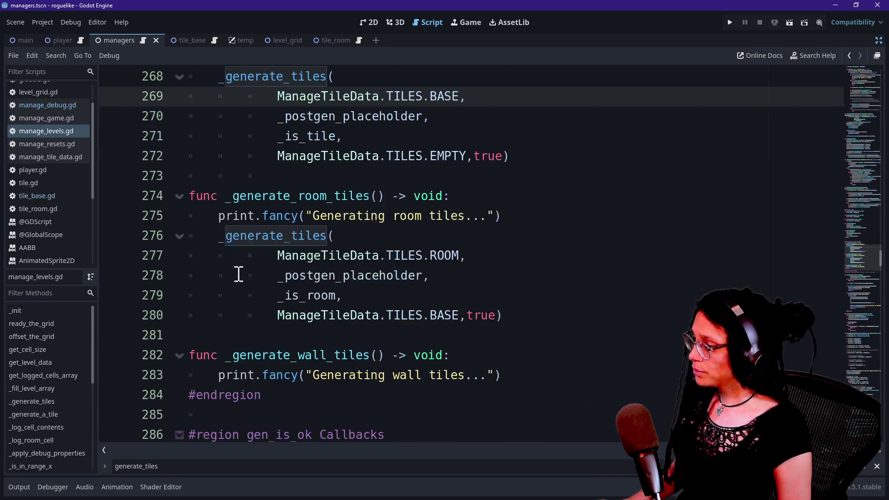
{"action": "mouse_move", "coordinate": [521, 320]}
{"action": "left_mouse_down"}
{"action": "mouse_move", "coordinate": [324, 234]}
{"action": "mouse_move", "coordinate": [123, 204]}
{"action": "left_mouse_up"}
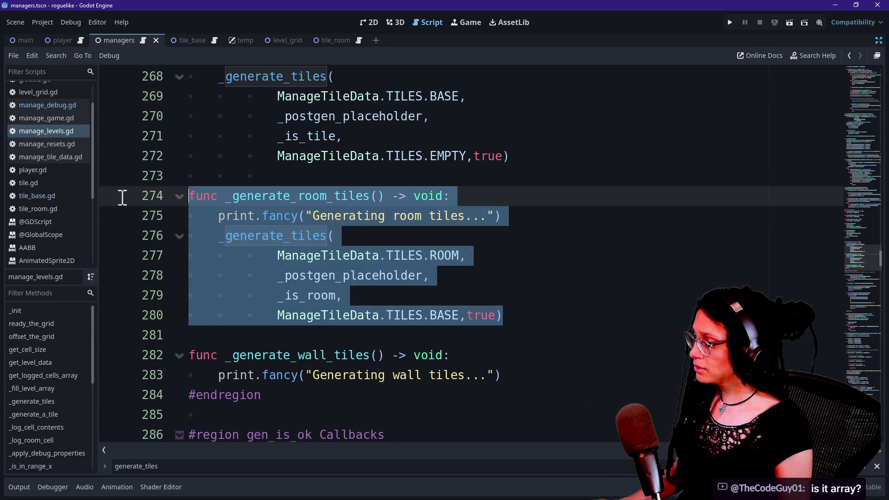
{"action": "left_click", "coordinate": [271, 395]}
{"action": "left_click", "coordinate": [287, 357]}
{"action": "left_click", "coordinate": [362, 397]}
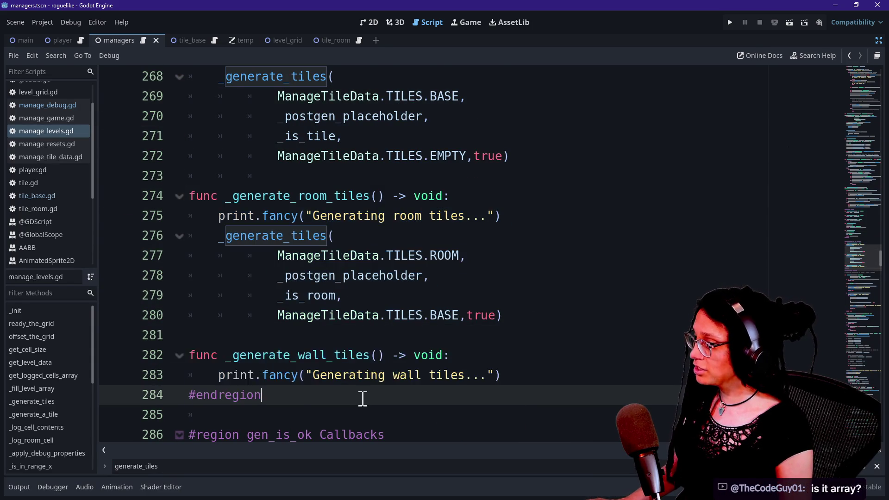
{"action": "scroll", "coordinate": [365, 389], "scroll_direction": "down", "scroll_amount": 1}
{"action": "key", "text": "Down"}
{"action": "key", "text": "Down"}
{"action": "key", "text": "Down"}
{"action": "key", "text": "Up"}
{"action": "key", "text": "Up"}
{"action": "key", "text": "Up"}
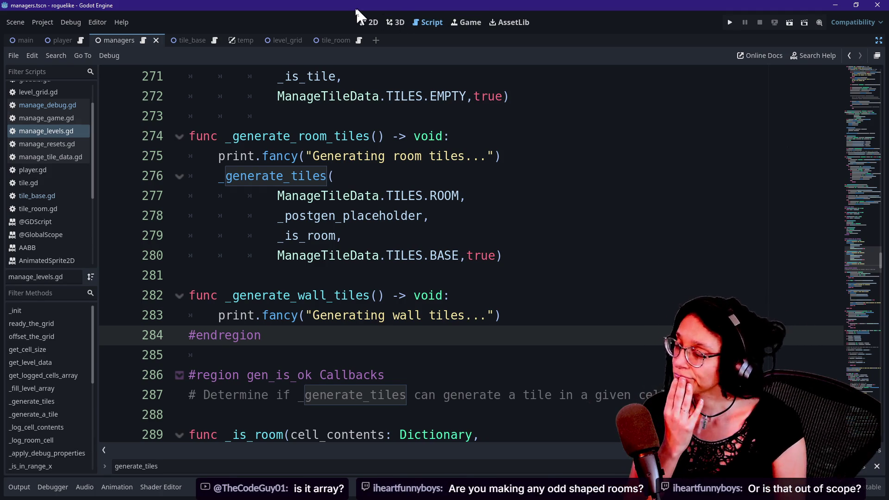
{"action": "left_click", "coordinate": [467, 23]}
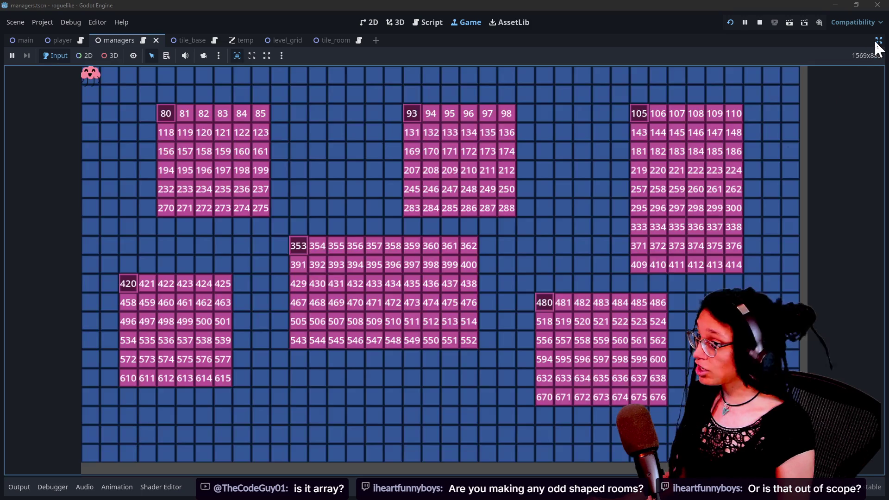
Step: On ManageLevel, tick Rooms Can Overlap, set Room Padding to 0, and save the managers scene
{"action": "left_click", "coordinate": [876, 41]}
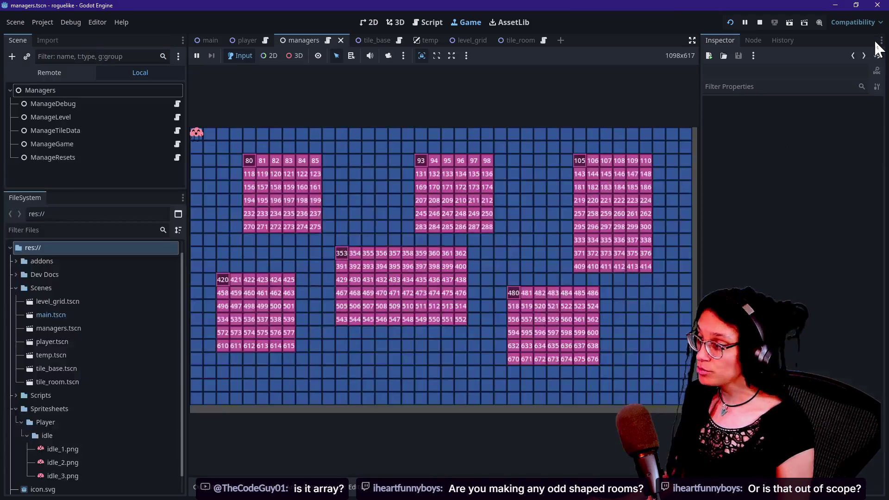
{"action": "left_click", "coordinate": [105, 117]}
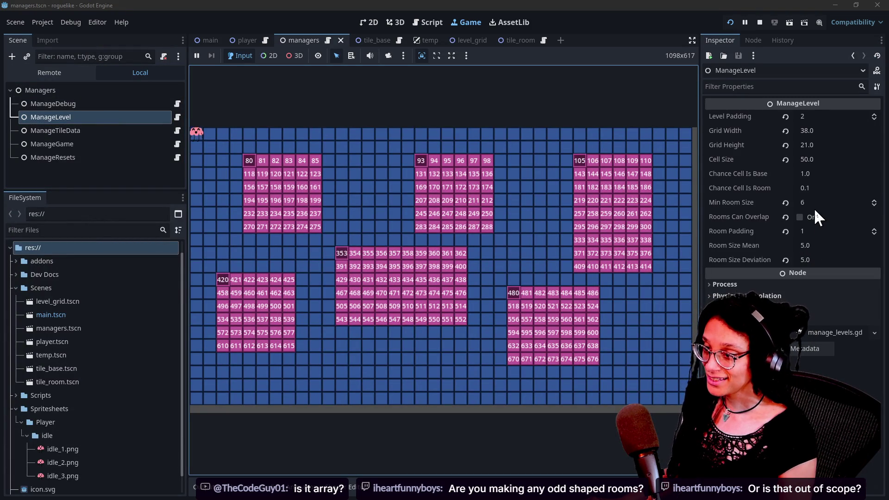
{"action": "left_click", "coordinate": [803, 217]}
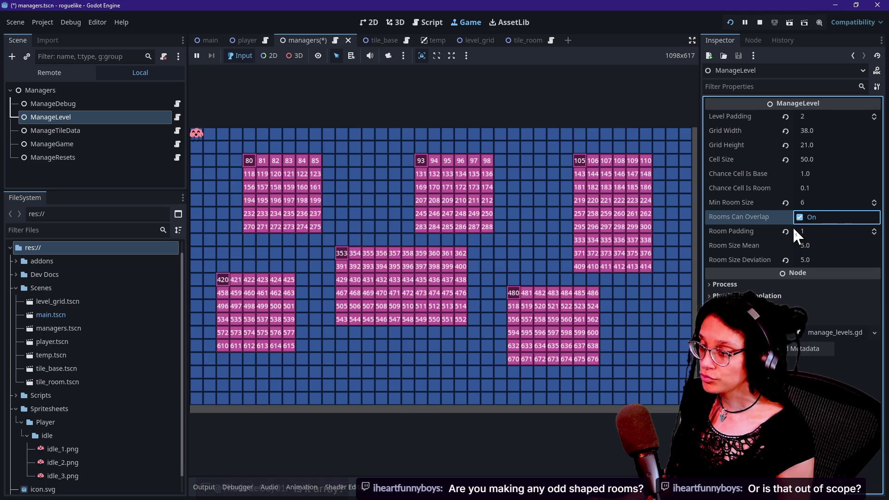
{"action": "left_click", "coordinate": [814, 231]}
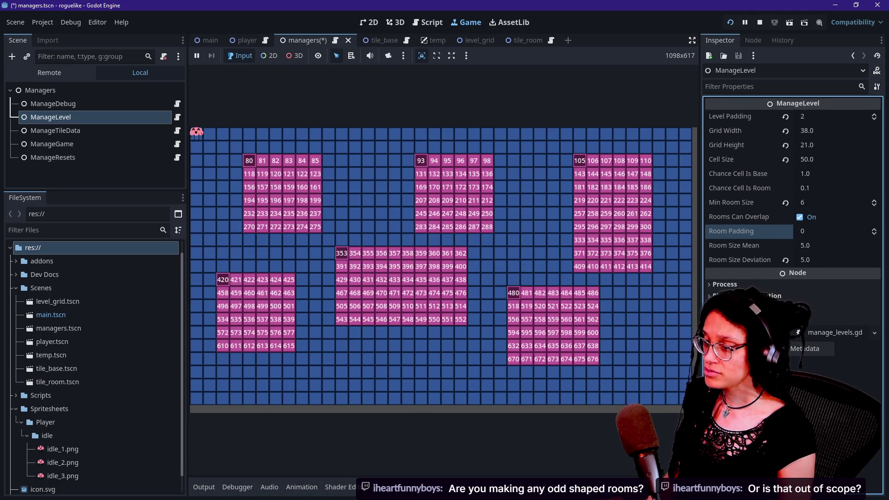
{"action": "key", "text": "ctrl+s"}
Step: Restart the game and regenerate the level with the new overlap settings
{"action": "left_click", "coordinate": [521, 201]}
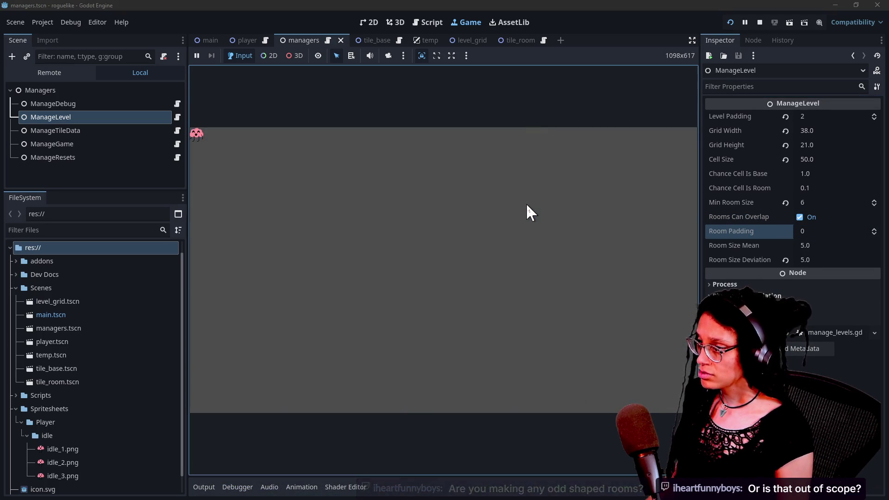
{"action": "left_click", "coordinate": [731, 23]}
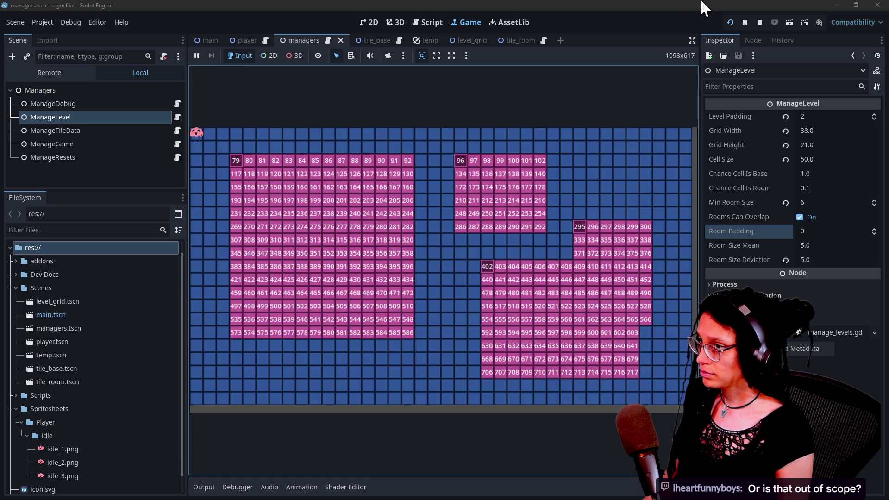
{"action": "left_click", "coordinate": [518, 224]}
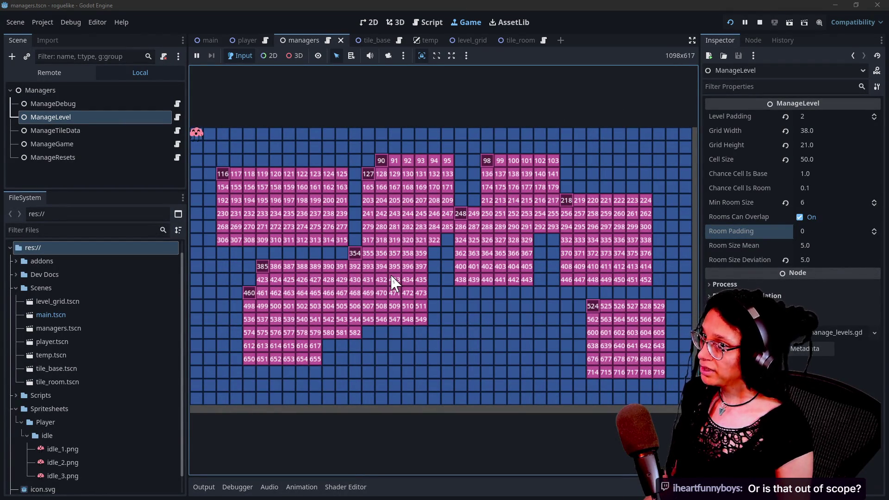
Step: Walk the player around the merged rooms with the arrow keys, then switch to live chat
{"action": "key", "text": "Down"}
{"action": "key", "text": "Down"}
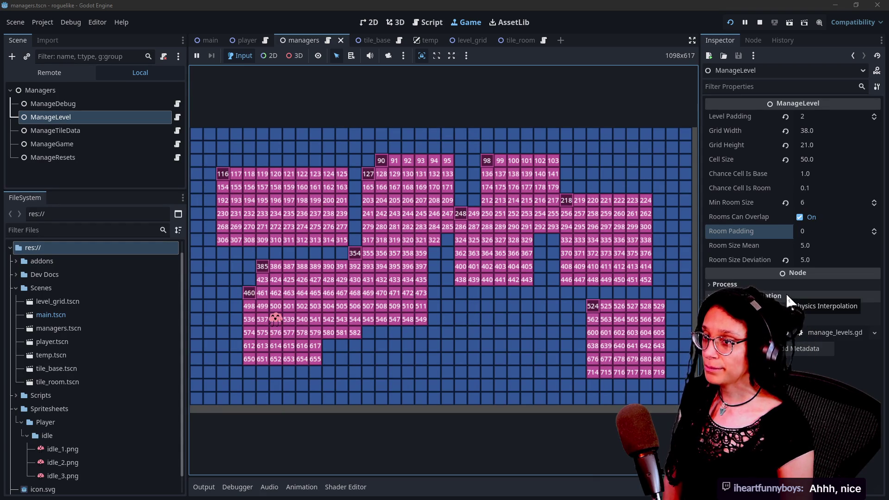
{"action": "key", "text": "Left"}
{"action": "key", "text": "Right"}
{"action": "key", "text": "Right"}
{"action": "key", "text": "Up"}
{"action": "key", "text": "Up"}
{"action": "key", "text": "Right"}
{"action": "key", "text": "Right"}
{"action": "key", "text": "Up"}
{"action": "key", "text": "Right"}
{"action": "key", "text": "Right"}
{"action": "key", "text": "Right"}
{"action": "key", "text": "Right"}
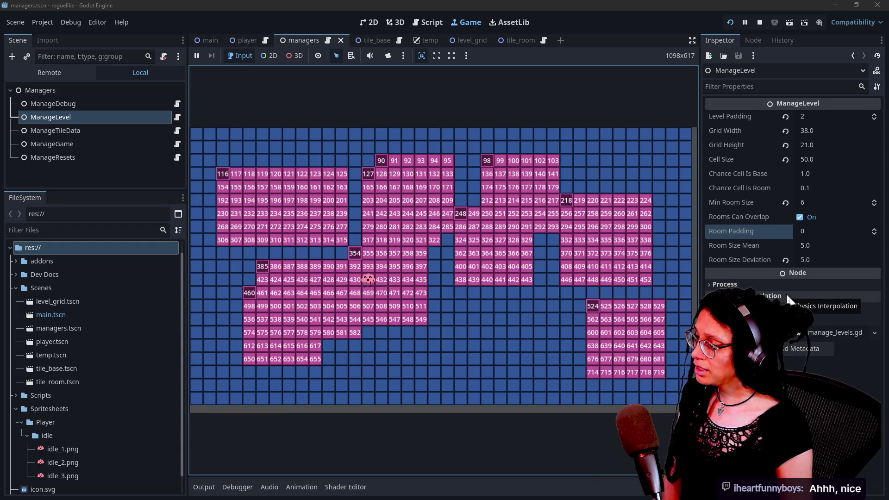
{"action": "key", "text": "Left"}
{"action": "key", "text": "Left"}
{"action": "key", "text": "Left"}
{"action": "key", "text": "Left"}
{"action": "key", "text": "Left"}
{"action": "key", "text": "Down"}
{"action": "key", "text": "Down"}
{"action": "key", "text": "Down"}
{"action": "key", "text": "Down"}
{"action": "key", "text": "Left"}
{"action": "key", "text": "Left"}
{"action": "key", "text": "Right"}
{"action": "key", "text": "Up"}
{"action": "key", "text": "Right"}
{"action": "key", "text": "Up"}
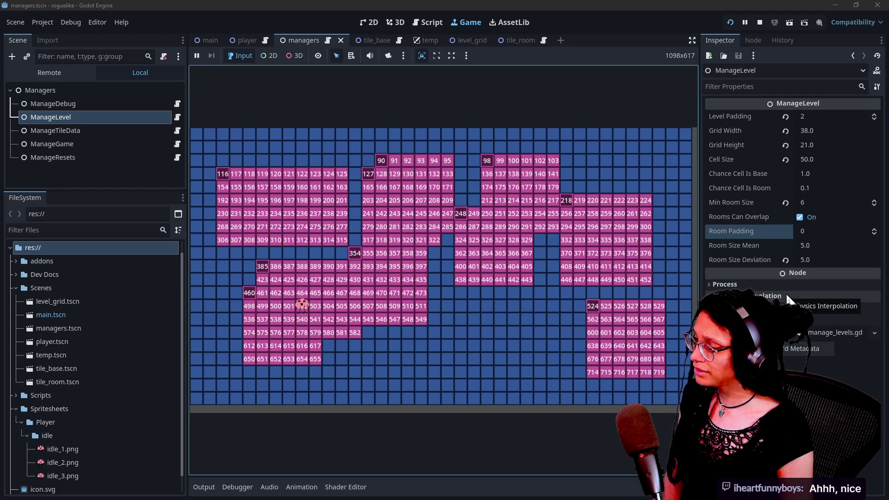
{"action": "key", "text": "Right"}
{"action": "key", "text": "Up"}
{"action": "key", "text": "Right"}
{"action": "key", "text": "Right"}
{"action": "key", "text": "Right"}
{"action": "key", "text": "Right"}
{"action": "key", "text": "Right"}
{"action": "key", "text": "Up"}
{"action": "key", "text": "Right"}
{"action": "key", "text": "Up"}
{"action": "key", "text": "Up"}
{"action": "key", "text": "Up"}
{"action": "key", "text": "Up"}
{"action": "key", "text": "Down"}
{"action": "key", "text": "Down"}
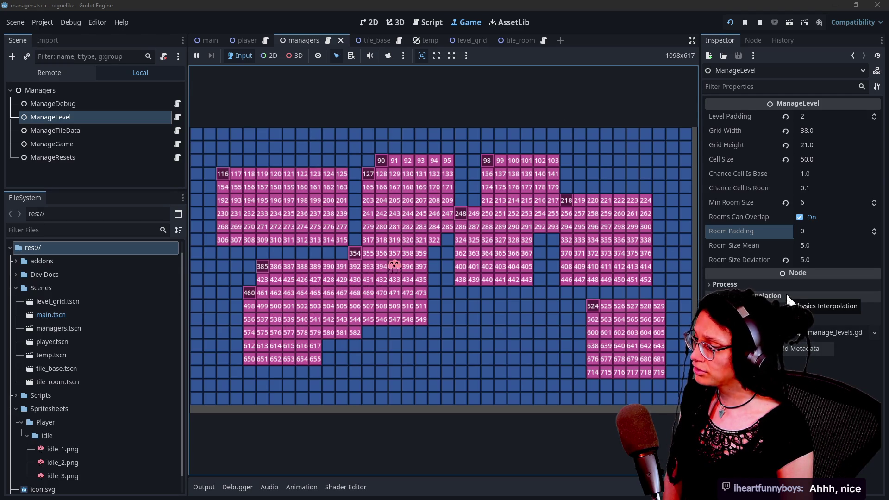
{"action": "key", "text": "Down"}
{"action": "key", "text": "Down"}
{"action": "key", "text": "Left"}
{"action": "key", "text": "Left"}
{"action": "key", "text": "Left"}
{"action": "key", "text": "Down"}
{"action": "key", "text": "Left"}
{"action": "key", "text": "Left"}
{"action": "key", "text": "Right"}
{"action": "key", "text": "Right"}
{"action": "key", "text": "Right"}
{"action": "key", "text": "Right"}
{"action": "key", "text": "Right"}
{"action": "key", "text": "Right"}
{"action": "key", "text": "Right"}
{"action": "key", "text": "Left"}
{"action": "key", "text": "Left"}
{"action": "key", "text": "Up"}
{"action": "key", "text": "Up"}
{"action": "key", "text": "Up"}
{"action": "key", "text": "Up"}
{"action": "key", "text": "Up"}
{"action": "key", "text": "Down"}
{"action": "key", "text": "Down"}
{"action": "key", "text": "Down"}
{"action": "key", "text": "Down"}
{"action": "key", "text": "Down"}
{"action": "key", "text": "Left"}
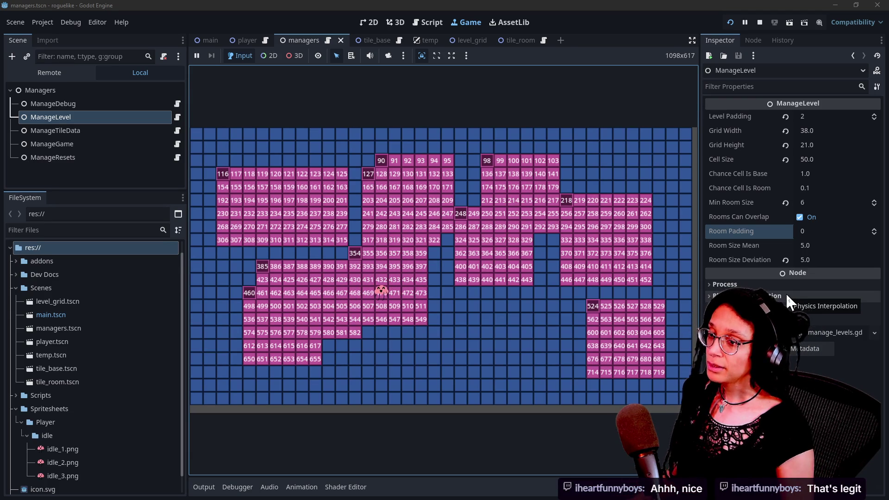
{"action": "key", "text": "alt+Tab"}
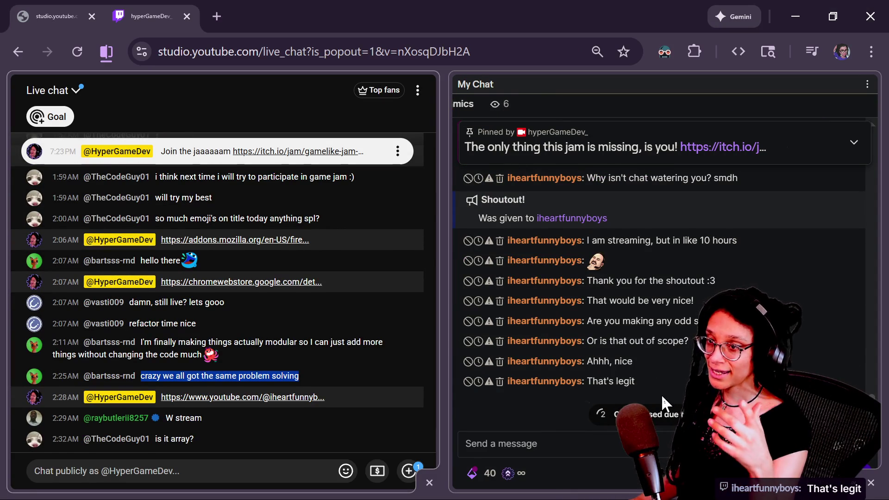
Step: Cycle past the chat and Notion windows to Firefox's Tamagotchi-like itch.io tab
{"action": "key", "text": "alt+Tab"}
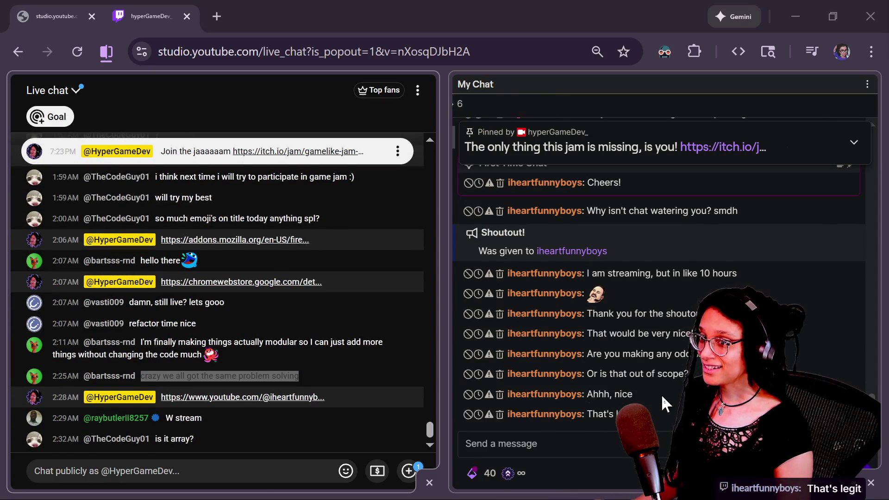
{"action": "key", "text": "alt+Tab"}
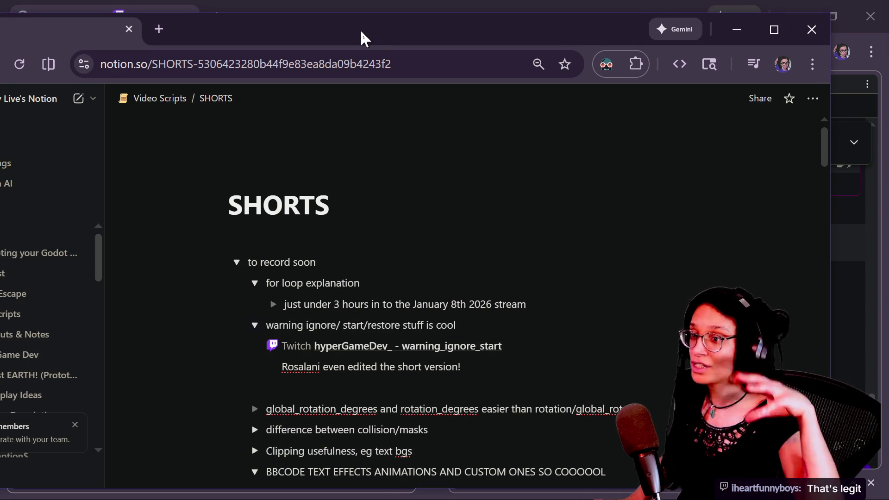
{"action": "key", "text": "alt+Tab"}
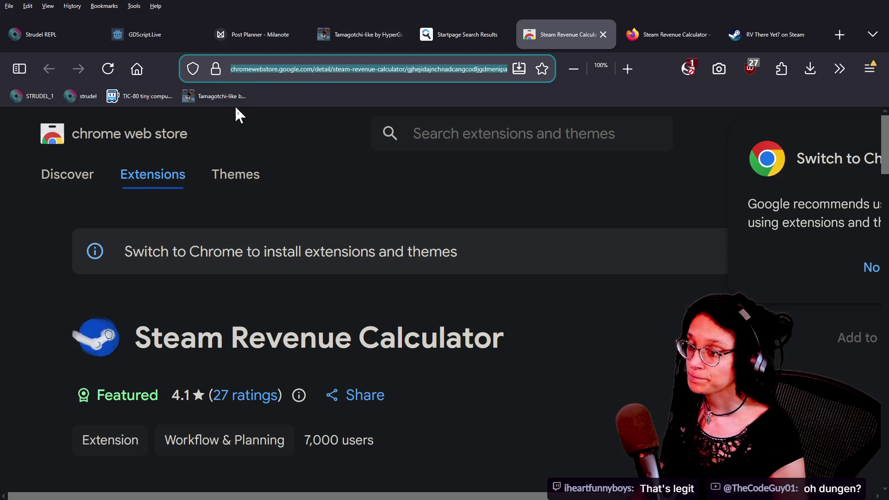
{"action": "left_click", "coordinate": [362, 44]}
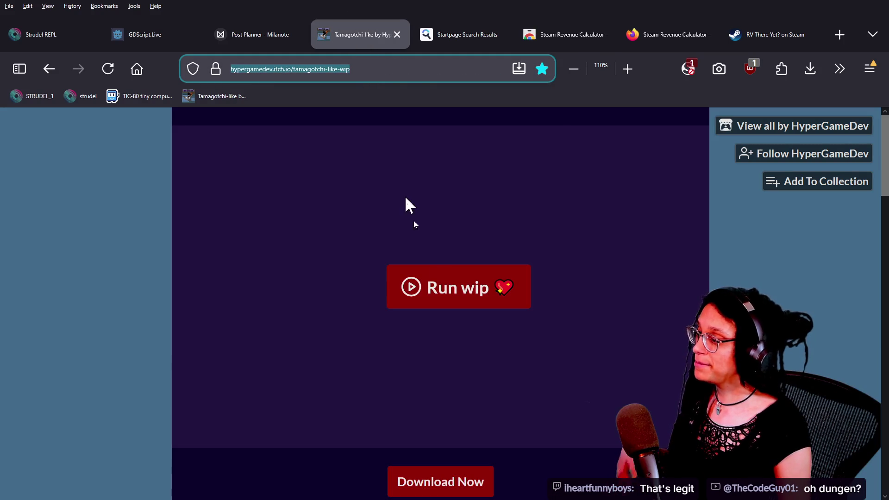
Step: Run the WIP game build, copy the page address, and close the Tamagotchi-like tab
{"action": "left_click", "coordinate": [455, 303]}
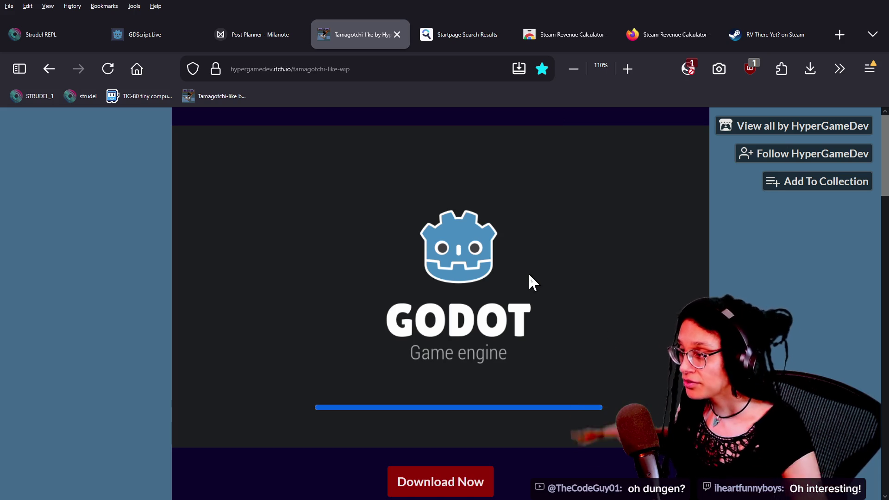
{"action": "left_click", "coordinate": [349, 69]}
{"action": "left_click", "coordinate": [397, 34]}
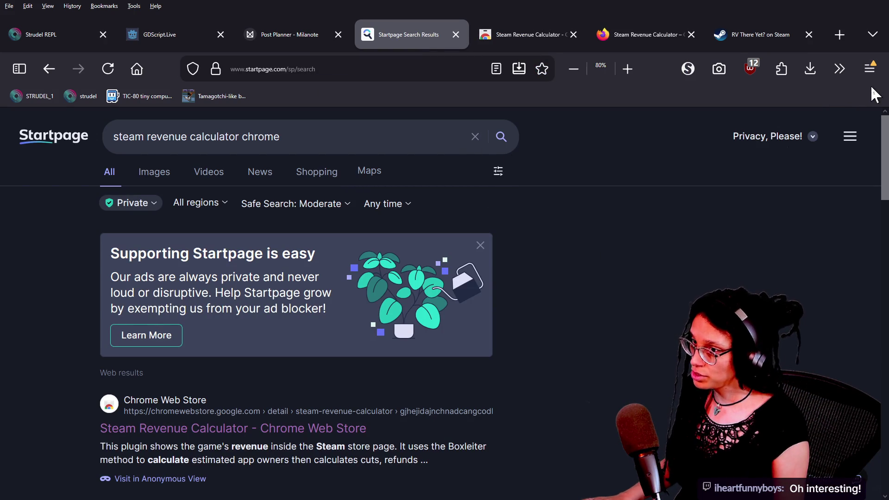
Step: Load the itch.io game page in a private window, enter the page password, and run the build
{"action": "left_click", "coordinate": [869, 70]}
{"action": "left_click", "coordinate": [820, 201]}
{"action": "key", "text": "ctrl+v"}
{"action": "key", "text": "Return"}
{"action": "left_click", "coordinate": [324, 266]}
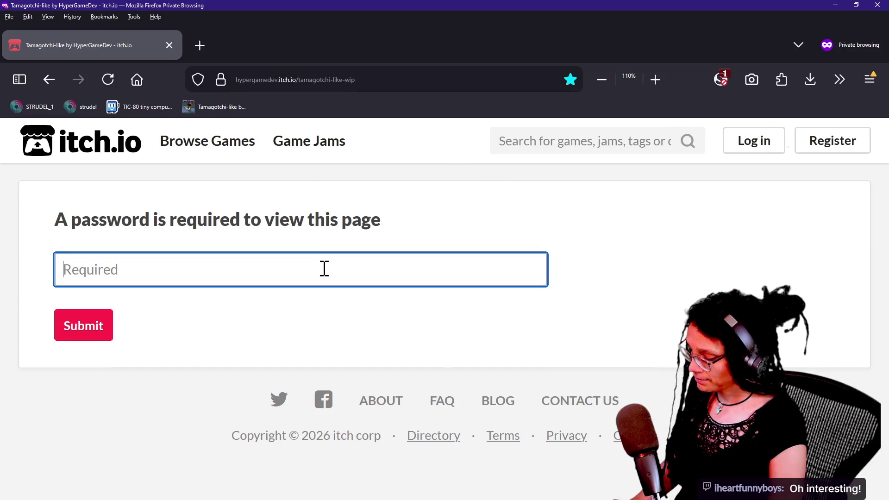
{"action": "type", "text": "...."}
{"action": "key", "text": "Return"}
{"action": "left_click", "coordinate": [454, 315]}
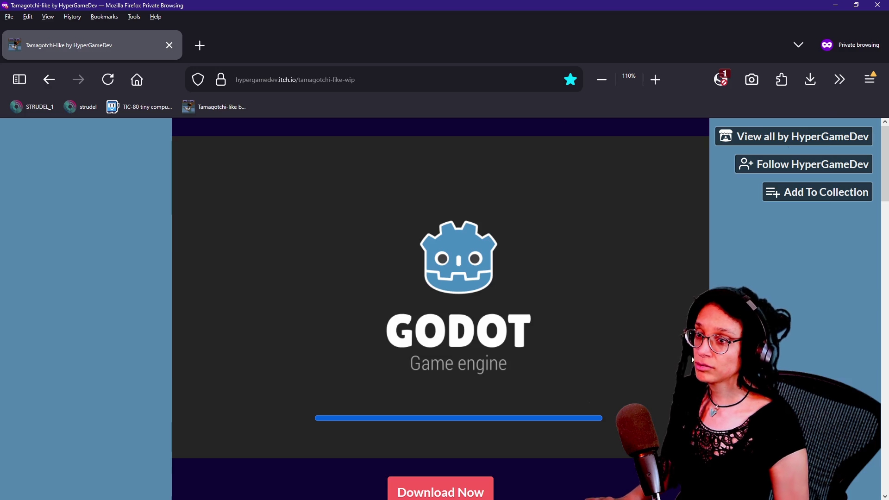
Step: Open the 'Need help erasing from an array' Godot forum thread in the other browser window
{"action": "key", "text": "alt+Tab"}
{"action": "key", "text": "alt+Tab"}
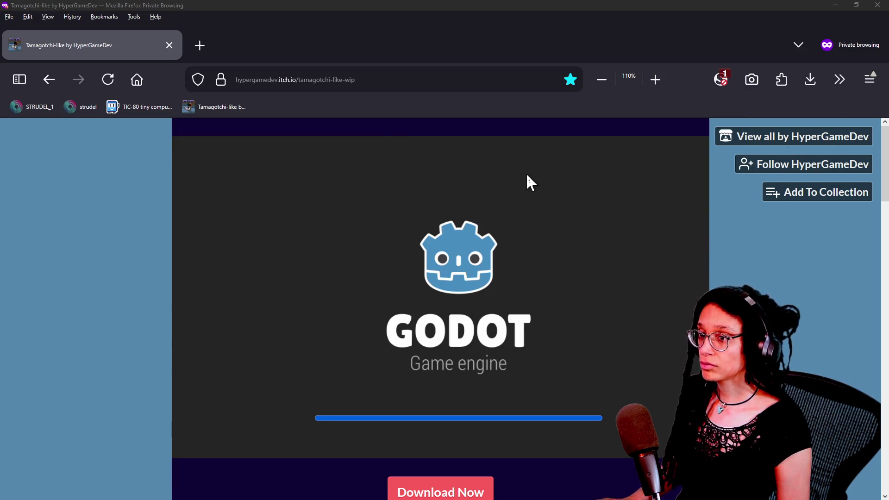
{"action": "key", "text": "alt+Tab"}
{"action": "left_click", "coordinate": [412, 51]}
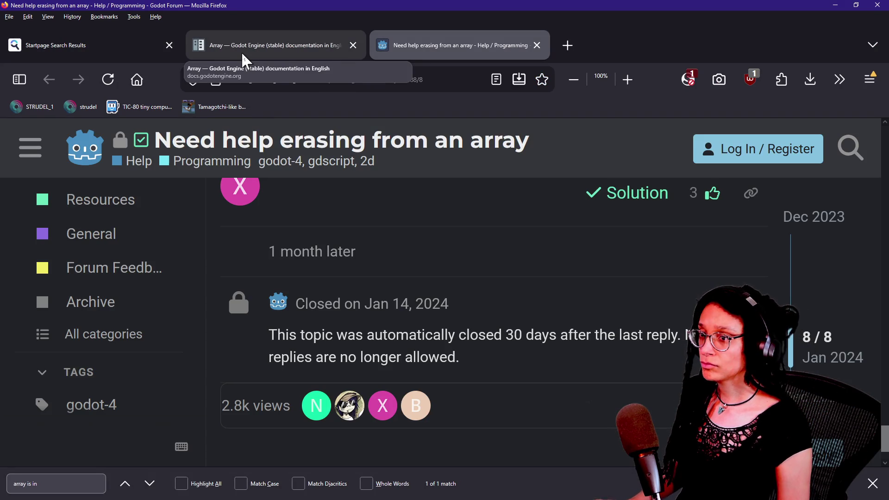
Step: On the Post Planner board, shift Video Script left, Is about cat up-right, and Has lots of pictures right
{"action": "key", "text": "alt+Tab"}
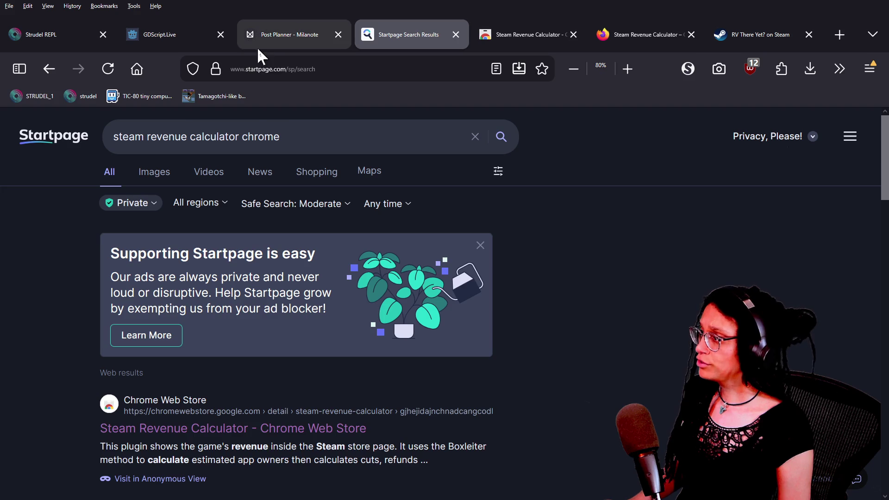
{"action": "left_click", "coordinate": [277, 37]}
{"action": "mouse_move", "coordinate": [391, 355]}
{"action": "left_mouse_down"}
{"action": "mouse_move", "coordinate": [238, 387]}
{"action": "mouse_move", "coordinate": [297, 347]}
{"action": "mouse_move", "coordinate": [255, 347]}
{"action": "left_mouse_up"}
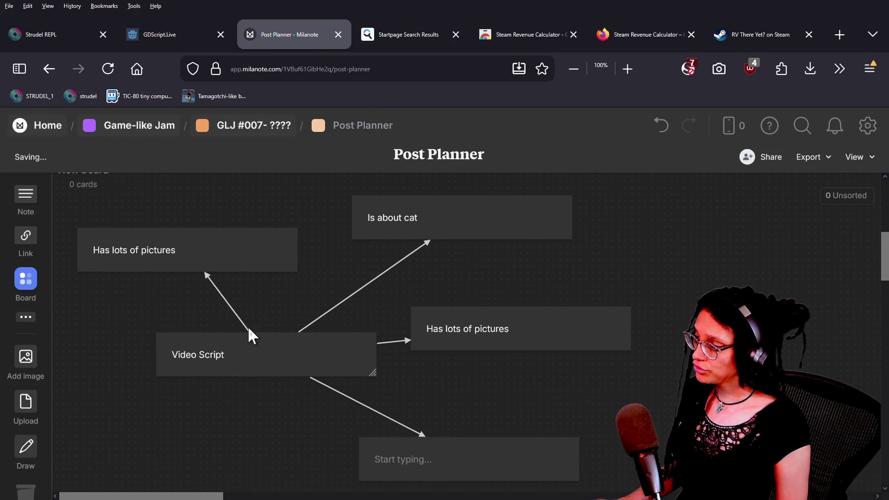
{"action": "left_click_drag", "start_coordinate": [208, 255], "coordinate": [222, 242]}
{"action": "left_click_drag", "start_coordinate": [388, 222], "coordinate": [401, 216]}
{"action": "left_click_drag", "start_coordinate": [486, 344], "coordinate": [500, 338]}
{"action": "left_click_drag", "start_coordinate": [490, 226], "coordinate": [483, 232]}
{"action": "left_click_drag", "start_coordinate": [551, 328], "coordinate": [562, 328]}
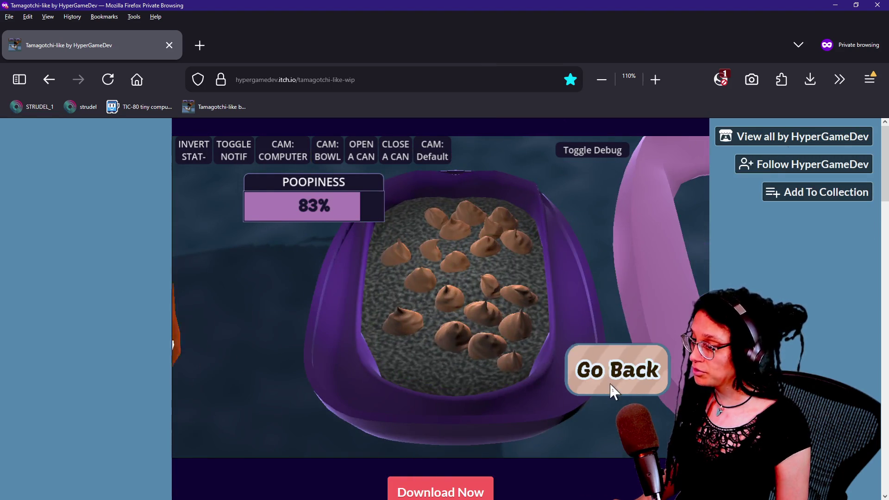
Step: Leave the litter box close-up and try the phone and computer camera views, toggling debug
{"action": "left_click", "coordinate": [611, 387]}
{"action": "left_click", "coordinate": [480, 327]}
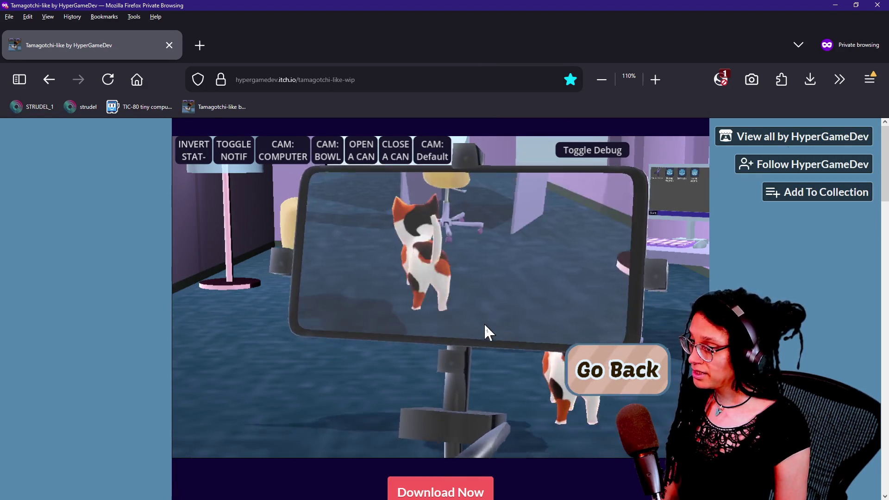
{"action": "left_click", "coordinate": [624, 363]}
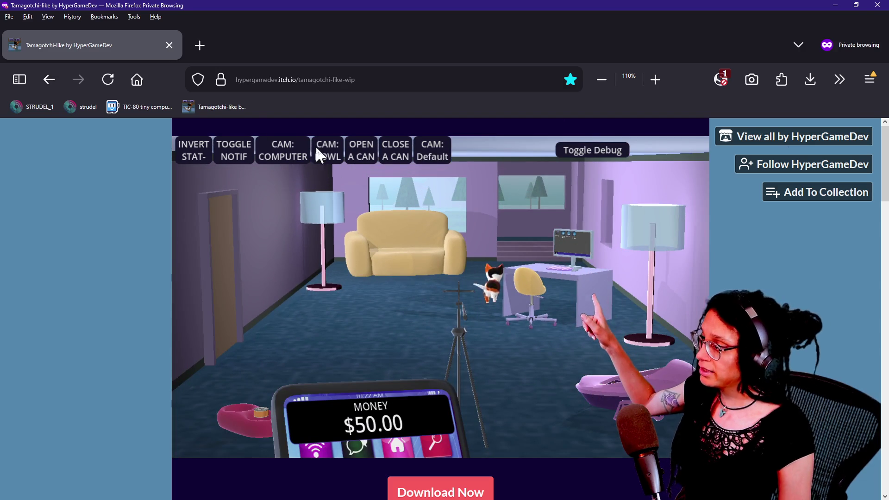
{"action": "left_click", "coordinate": [296, 144]}
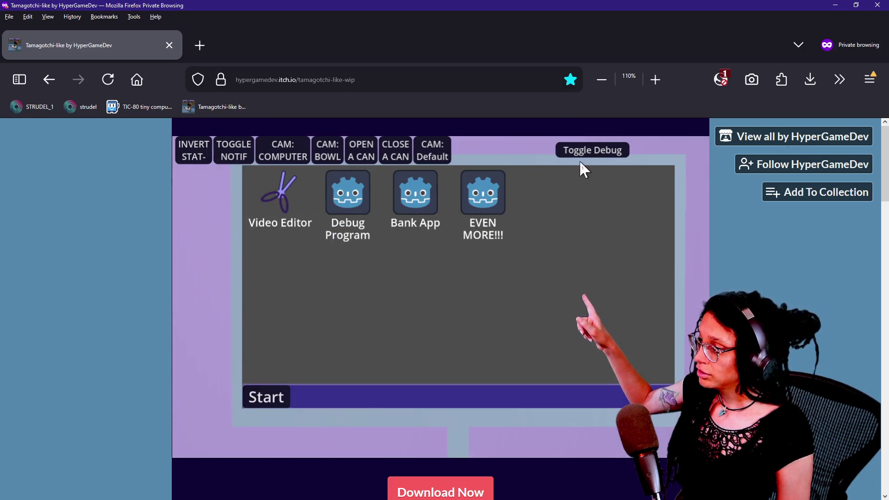
{"action": "left_click", "coordinate": [579, 151]}
{"action": "left_click", "coordinate": [574, 151]}
Step: Launch and close the Video Editor and Bank App mini-games on the computer
{"action": "double_click", "coordinate": [280, 195]}
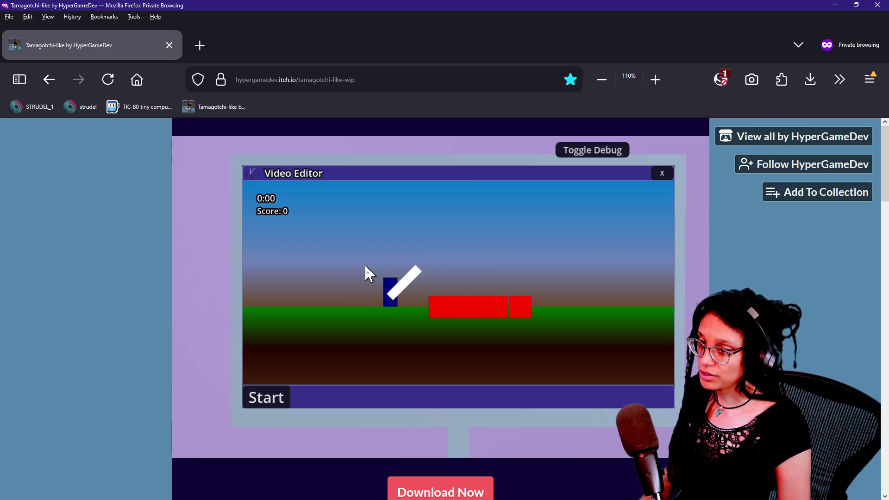
{"action": "left_click", "coordinate": [662, 173]}
{"action": "double_click", "coordinate": [415, 193]}
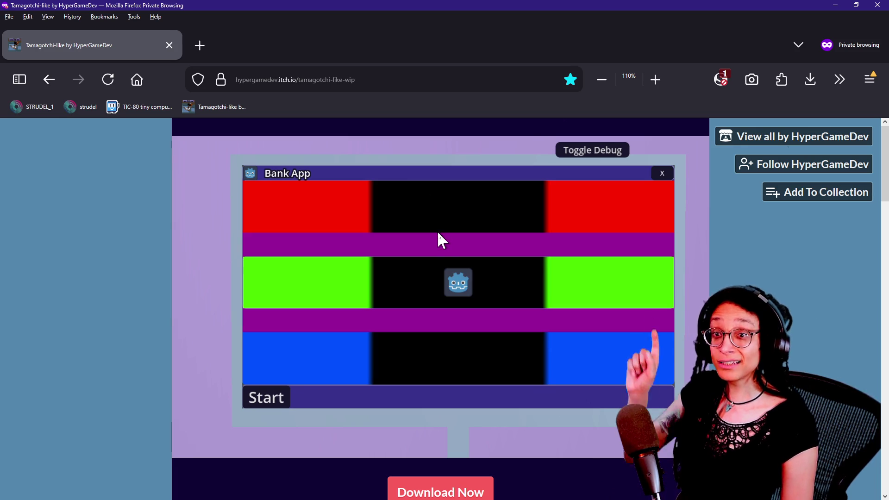
{"action": "left_click", "coordinate": [669, 172]}
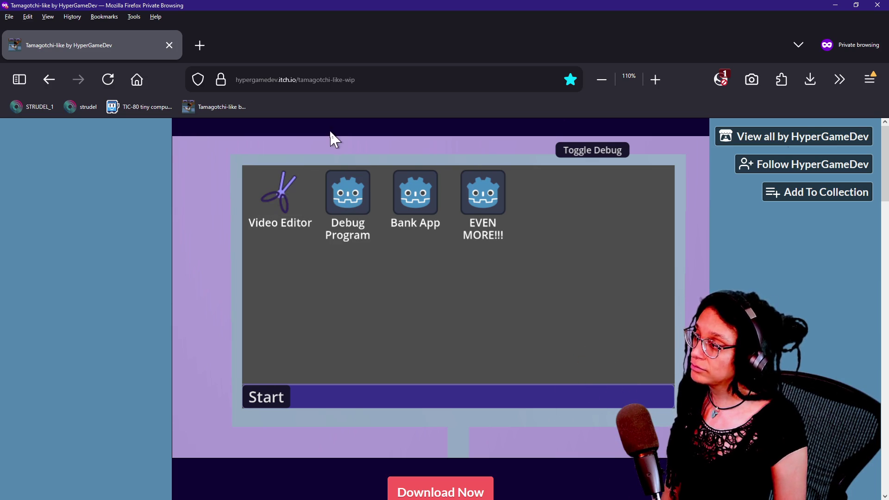
Step: Switch cameras again and briefly play the Video Editor mini-game before closing it
{"action": "left_click", "coordinate": [589, 143]}
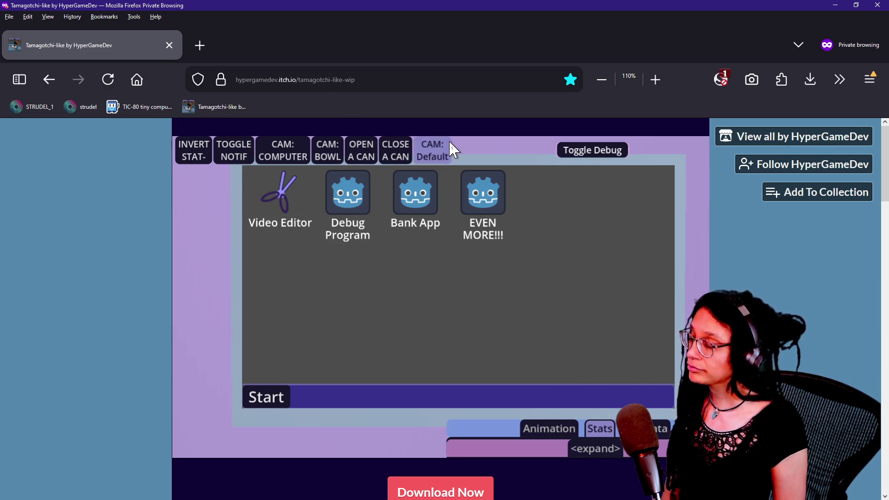
{"action": "left_click", "coordinate": [447, 149]}
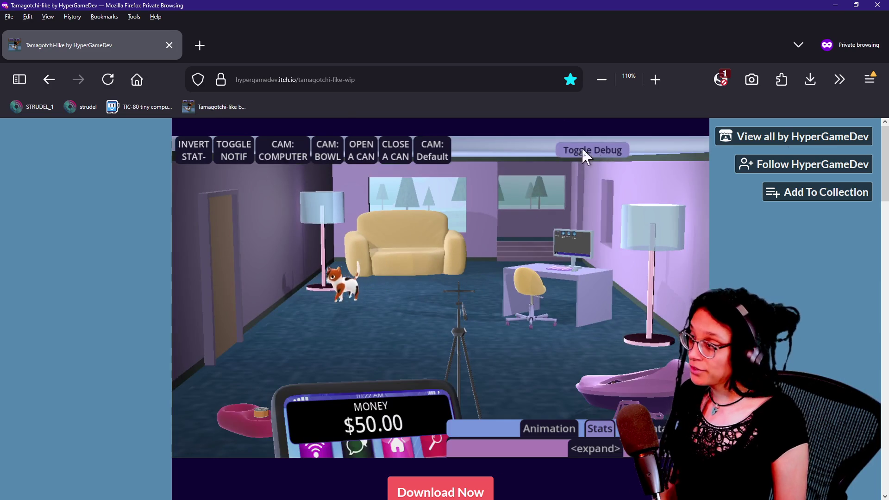
{"action": "left_click", "coordinate": [266, 141]}
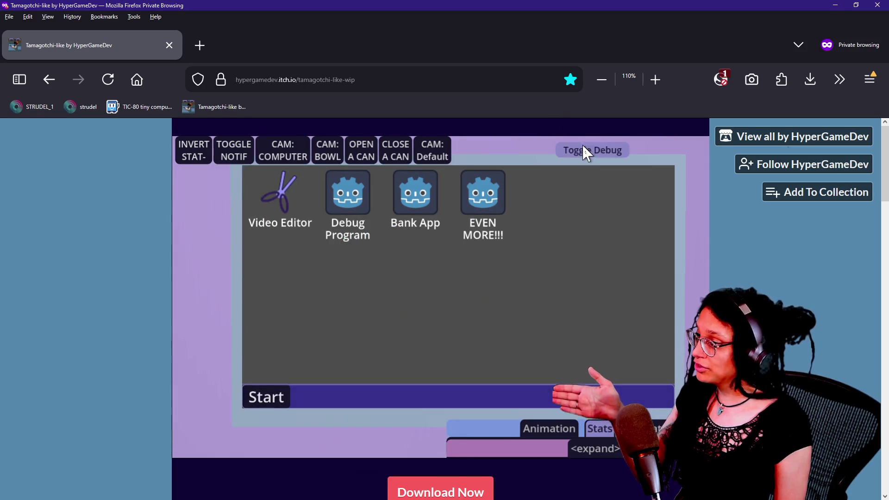
{"action": "left_click", "coordinate": [585, 151]}
{"action": "left_click", "coordinate": [299, 196]}
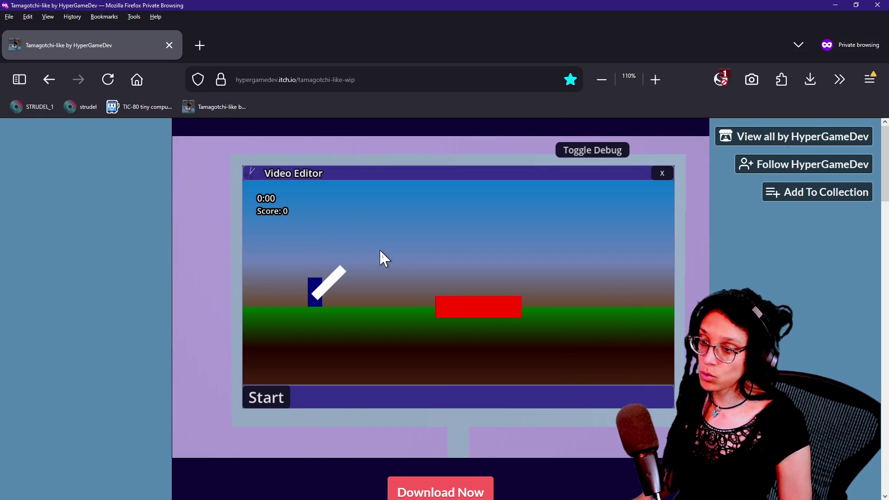
{"action": "key", "text": "Right"}
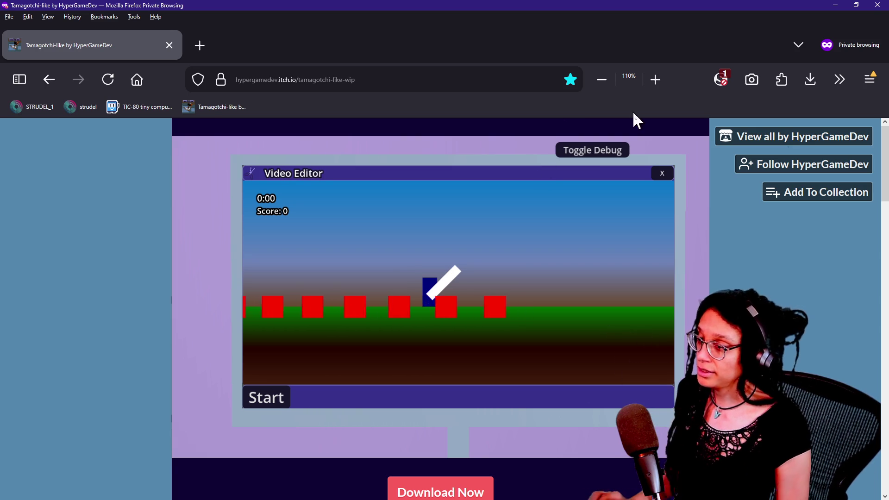
{"action": "left_click", "coordinate": [664, 172]}
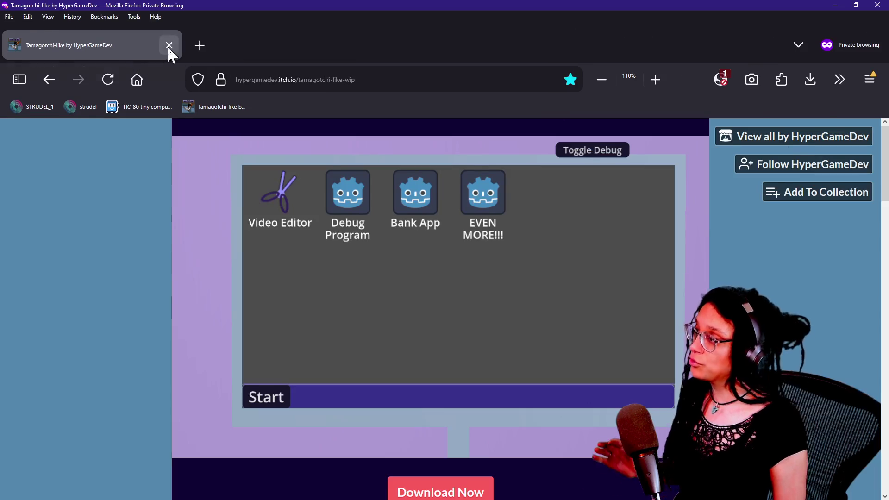
Step: Close the private game window, nudge a Has lots of pictures card, and return to Godot
{"action": "left_click", "coordinate": [169, 45]}
{"action": "left_click_drag", "start_coordinate": [263, 242], "coordinate": [250, 262]}
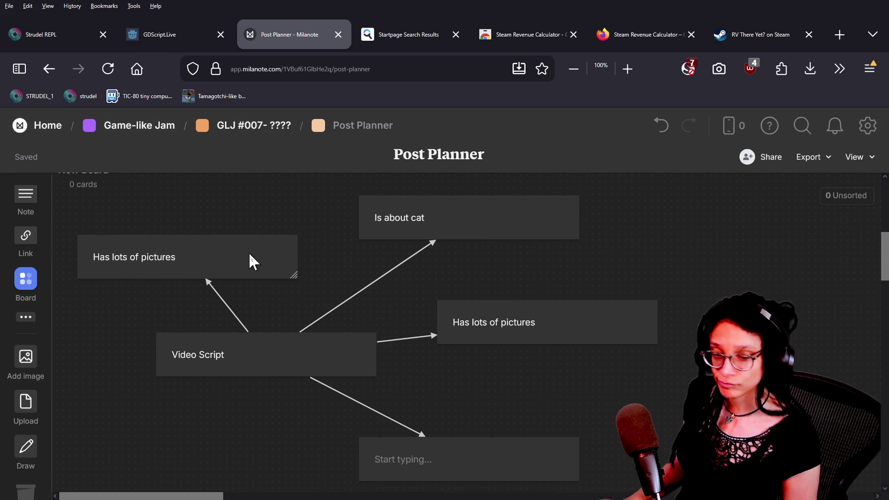
{"action": "key", "text": "alt+Tab"}
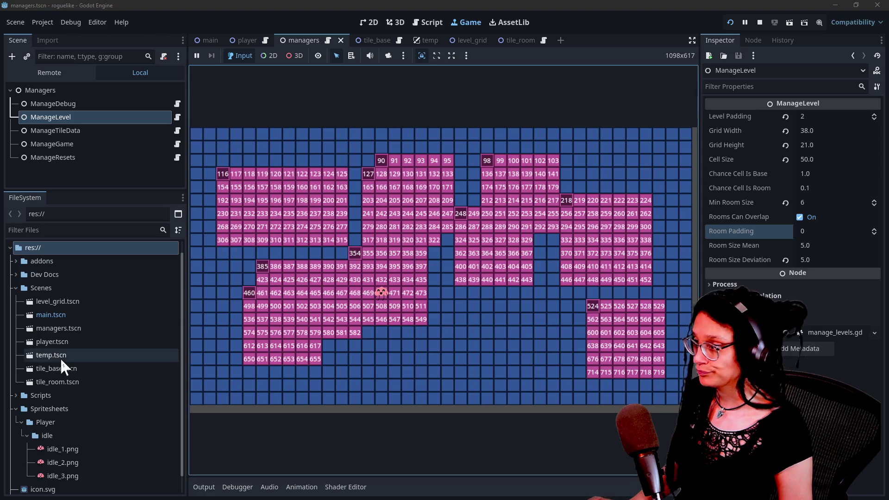
Step: Set Room Padding to 1, untick Rooms Can Overlap, and save the managers scene
{"action": "left_click", "coordinate": [813, 231]}
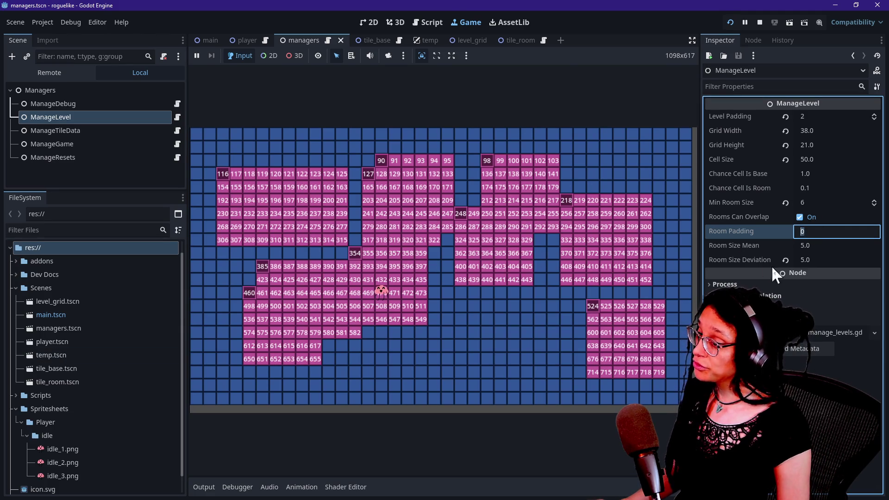
{"action": "type", "text": "1"}
{"action": "key", "text": "shift+Tab"}
{"action": "key", "text": "space"}
{"action": "key", "text": "ctrl+s"}
Step: Regenerate the level five times with R, then check the ManageTileData and ManageLevel nodes
{"action": "left_click", "coordinate": [595, 243]}
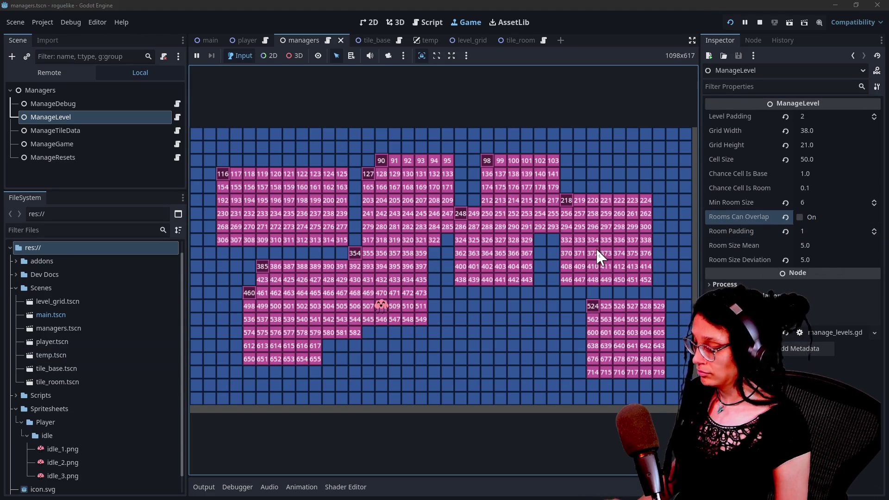
{"action": "key", "text": "r"}
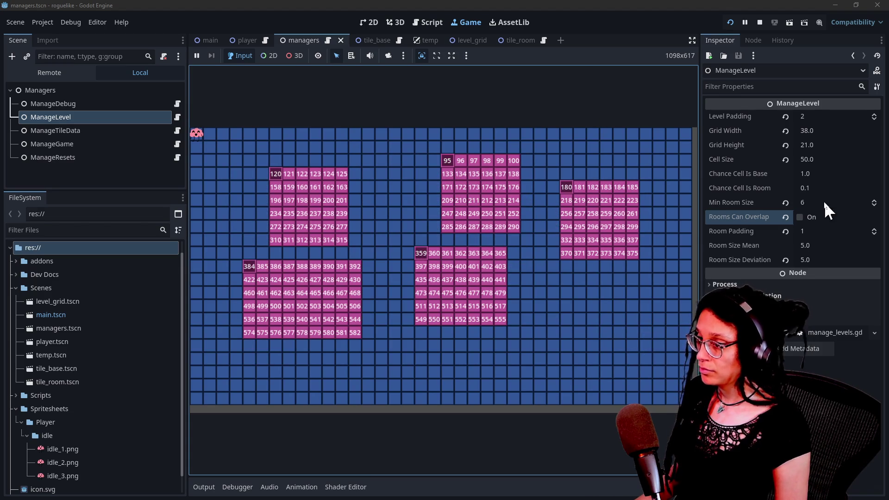
{"action": "key", "text": "r"}
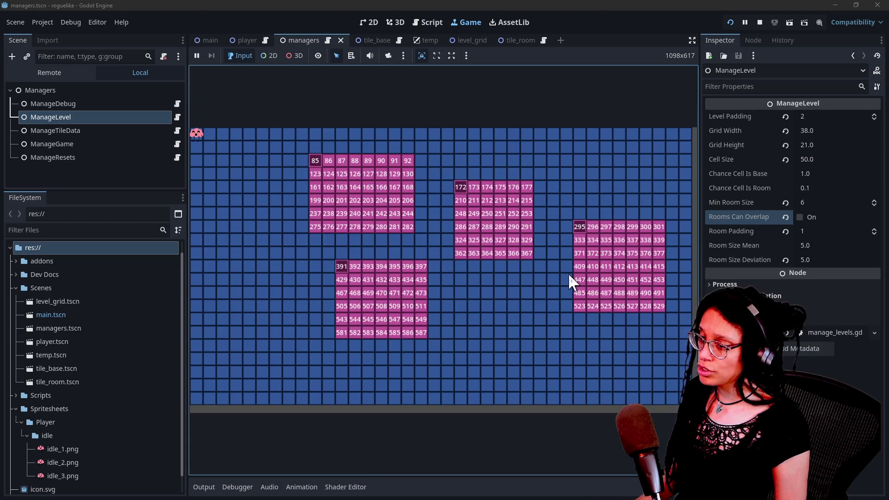
{"action": "key", "text": "r"}
{"action": "key", "text": "r"}
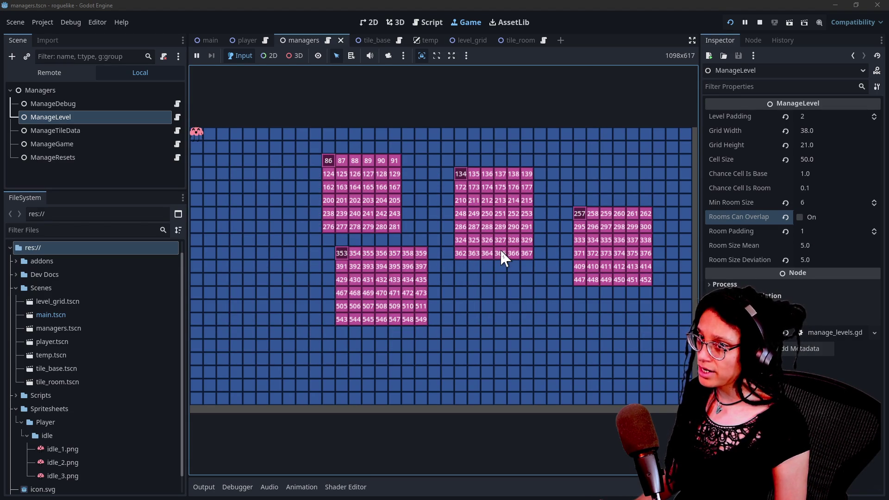
{"action": "key", "text": "r"}
{"action": "key", "text": "r"}
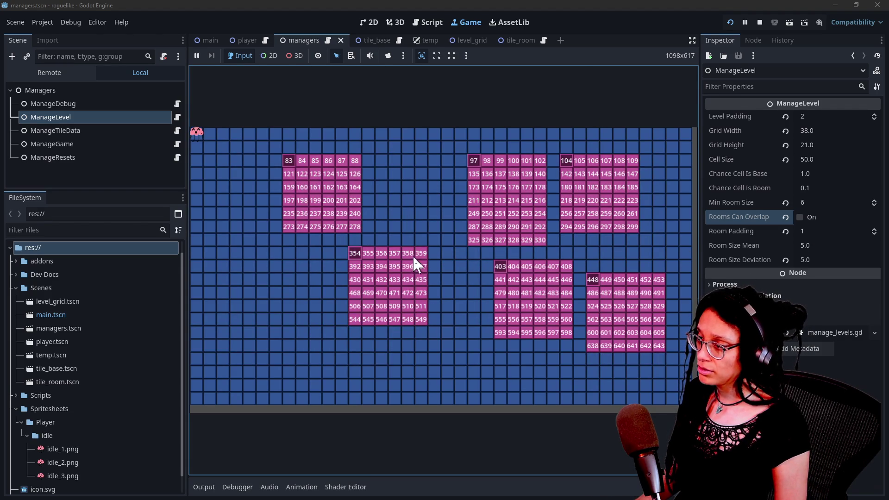
{"action": "key", "text": "r"}
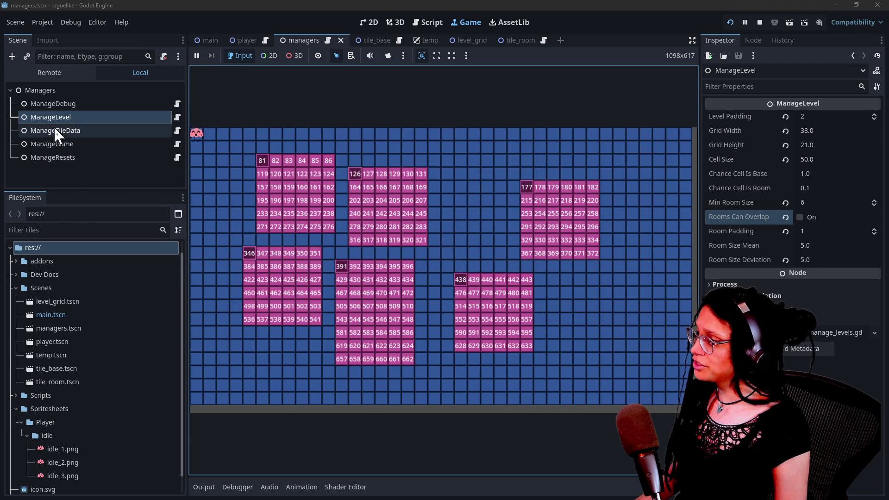
{"action": "left_click", "coordinate": [54, 130]}
{"action": "left_click", "coordinate": [51, 118]}
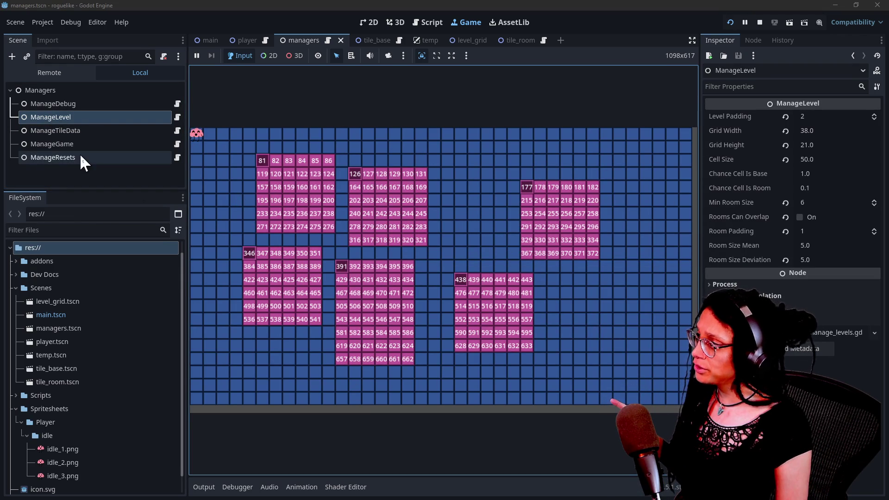
Step: In the Remote tree, select Main > Managers > ManageLevel and expand its Room Data and first room
{"action": "left_click", "coordinate": [37, 72]}
{"action": "left_click", "coordinate": [15, 125]}
{"action": "left_click", "coordinate": [21, 152]}
{"action": "scroll", "coordinate": [34, 158], "scroll_direction": "down", "scroll_amount": 1}
{"action": "left_click", "coordinate": [36, 157]}
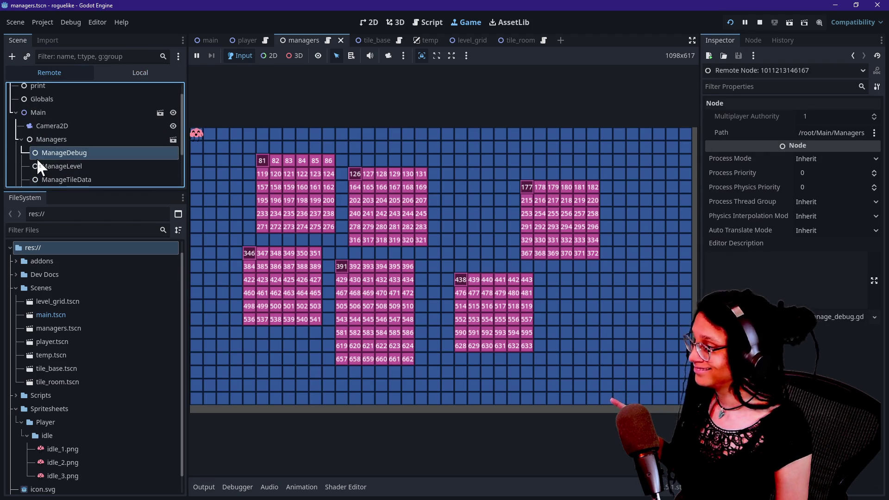
{"action": "left_click", "coordinate": [62, 166]}
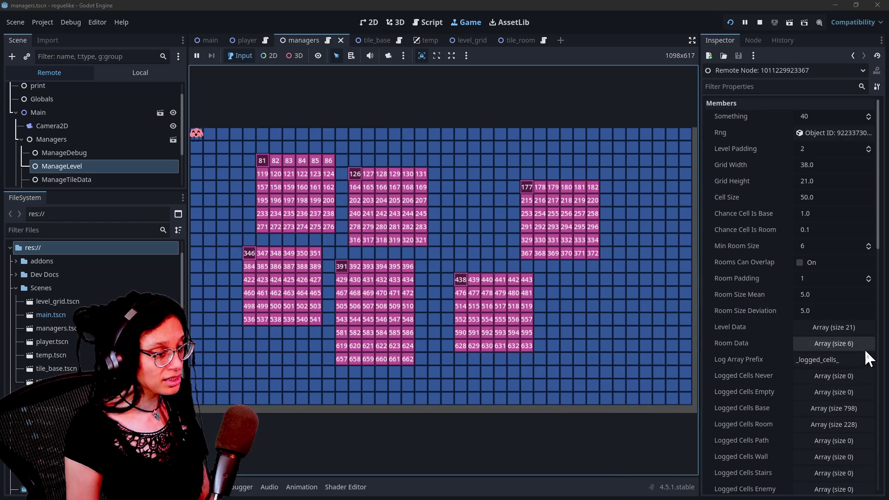
{"action": "left_click", "coordinate": [833, 345]}
{"action": "scroll", "coordinate": [752, 350], "scroll_direction": "down", "scroll_amount": 2}
{"action": "left_click", "coordinate": [797, 327]}
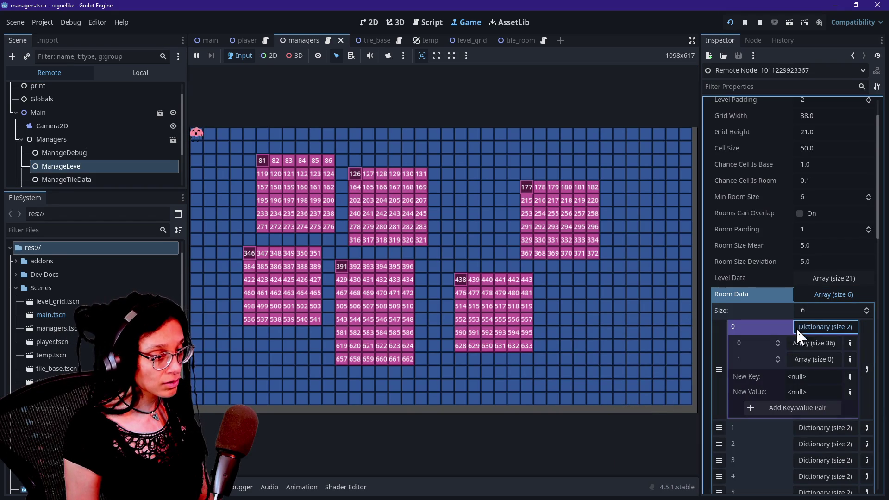
Step: Regenerate the level with R in the running game and walk the player onto tile 79
{"action": "left_click", "coordinate": [573, 273]}
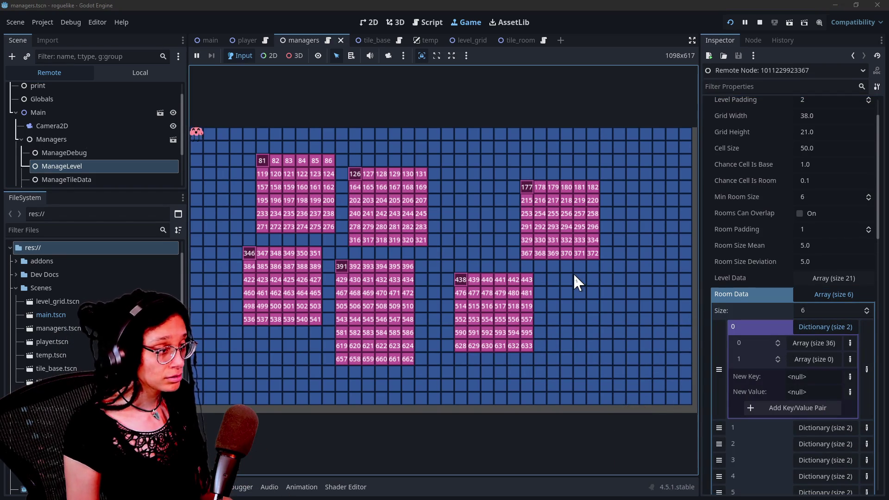
{"action": "key", "text": "r"}
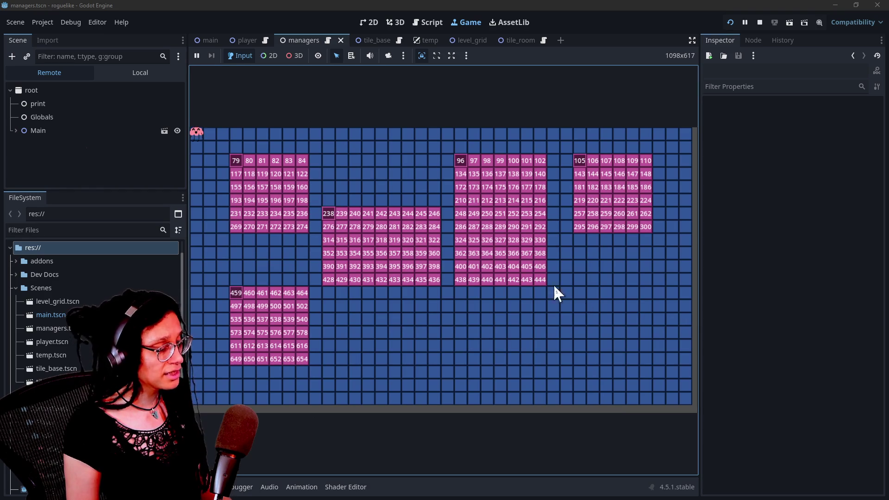
{"action": "left_click", "coordinate": [17, 130]}
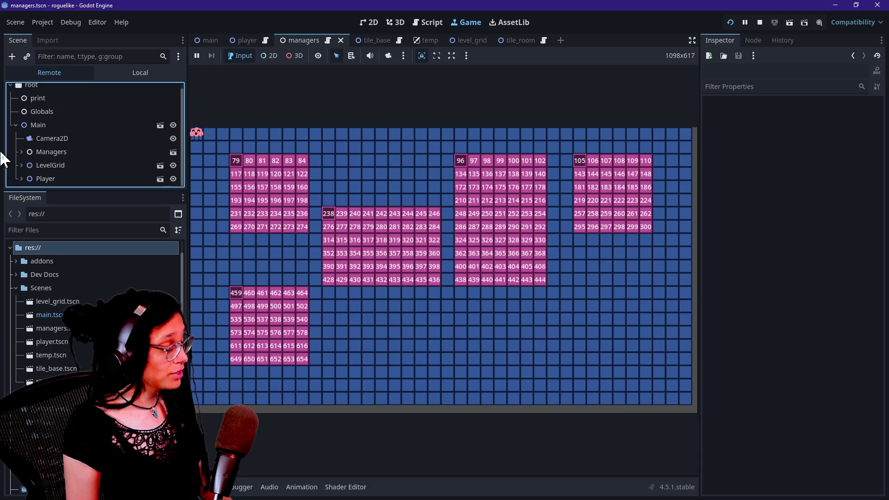
{"action": "left_click", "coordinate": [210, 213]}
{"action": "key", "text": "Right"}
{"action": "key", "text": "Right"}
{"action": "key", "text": "Right"}
{"action": "key", "text": "Down"}
{"action": "key", "text": "Down"}
{"action": "key", "text": "Down"}
{"action": "key", "text": "Down"}
{"action": "key", "text": "Down"}
{"action": "key", "text": "Right"}
{"action": "key", "text": "Right"}
{"action": "key", "text": "Right"}
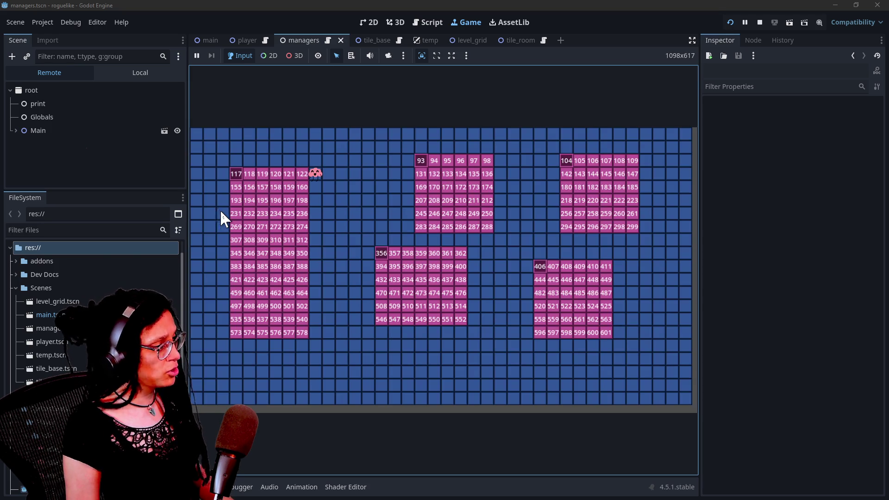
Step: Reselect the live ManageLevel node, list its nine Room Data rooms, and view manage_levels.gd
{"action": "left_click", "coordinate": [16, 130]}
{"action": "left_click", "coordinate": [21, 152]}
{"action": "left_click", "coordinate": [33, 174]}
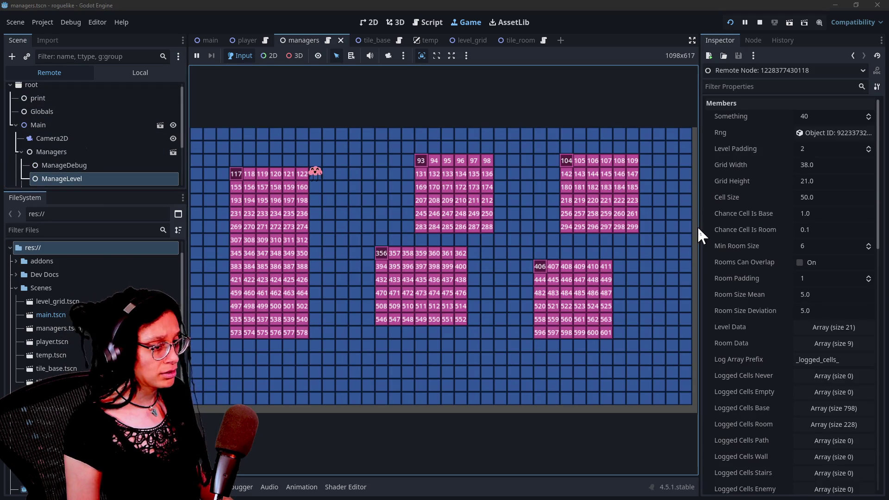
{"action": "scroll", "coordinate": [721, 245], "scroll_direction": "down", "scroll_amount": 3}
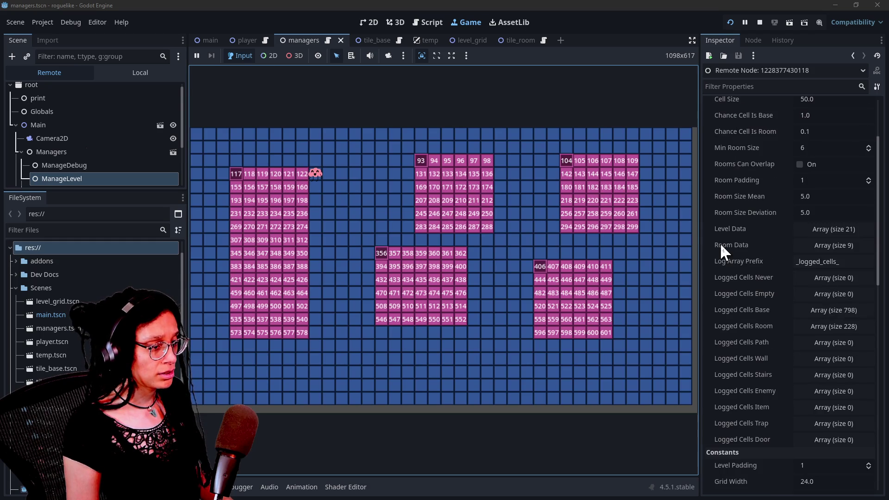
{"action": "left_click", "coordinate": [813, 246]}
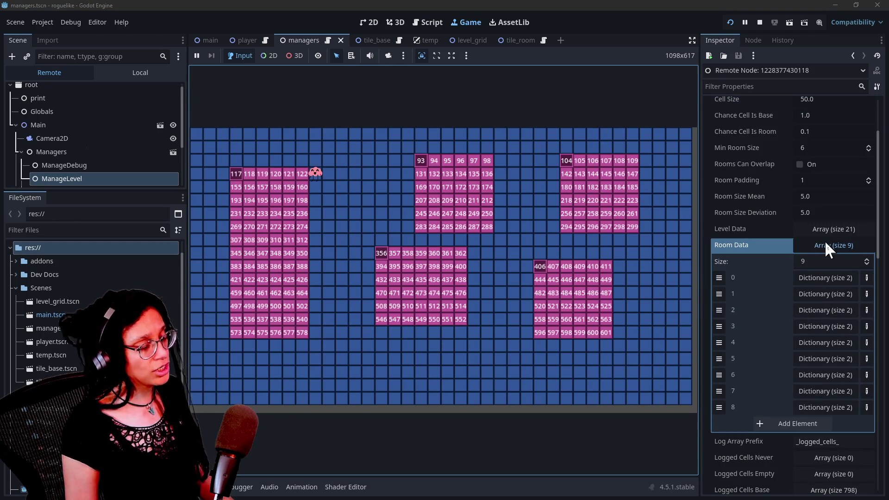
{"action": "left_click", "coordinate": [431, 20]}
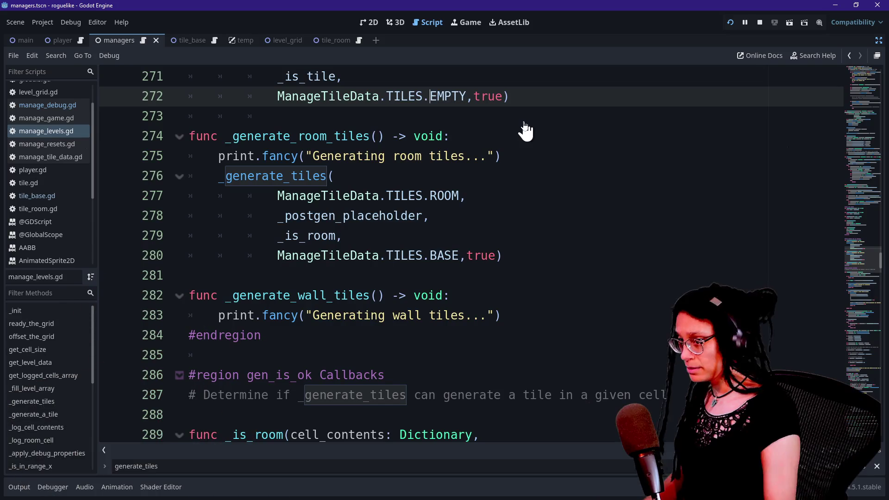
Step: Review _generate_room_tiles around line 273, then switch to the Notion SHORTS browser window
{"action": "left_click", "coordinate": [519, 123]}
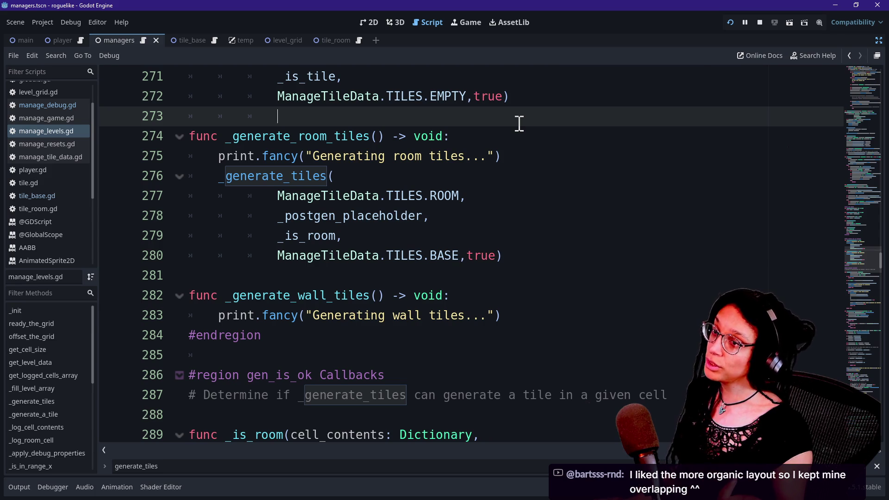
{"action": "key", "text": "alt+Tab"}
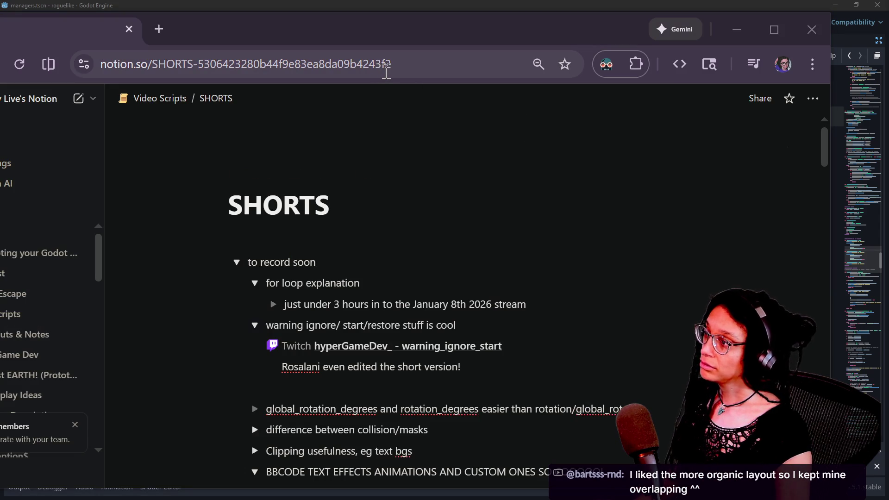
Step: Bring up the Game-like Jam itch.io page and scroll to its embedded game
{"action": "key", "text": "alt+Tab"}
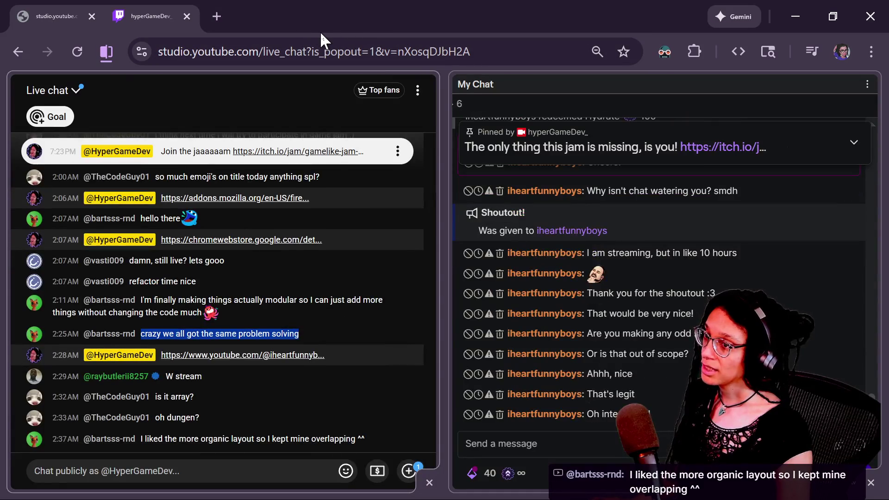
{"action": "key", "text": "alt+Tab"}
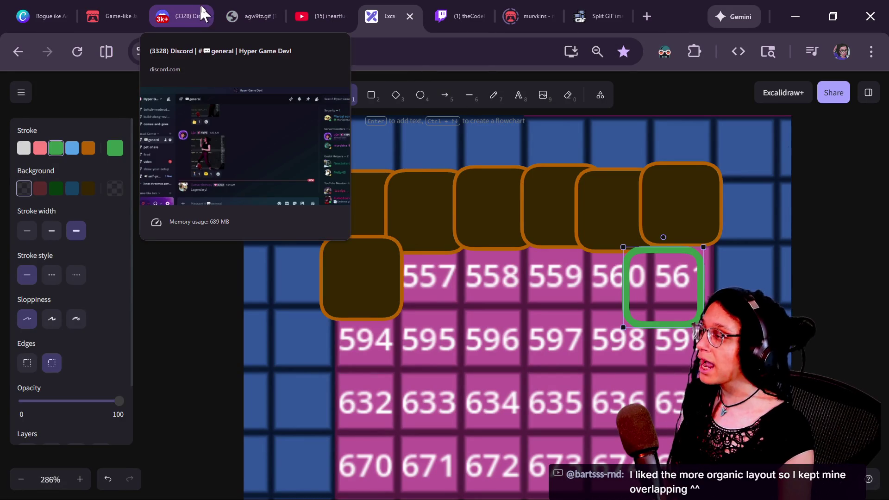
{"action": "left_click", "coordinate": [122, 10]}
{"action": "scroll", "coordinate": [552, 292], "scroll_direction": "down", "scroll_amount": 3}
{"action": "scroll", "coordinate": [552, 292], "scroll_direction": "down", "scroll_amount": 3}
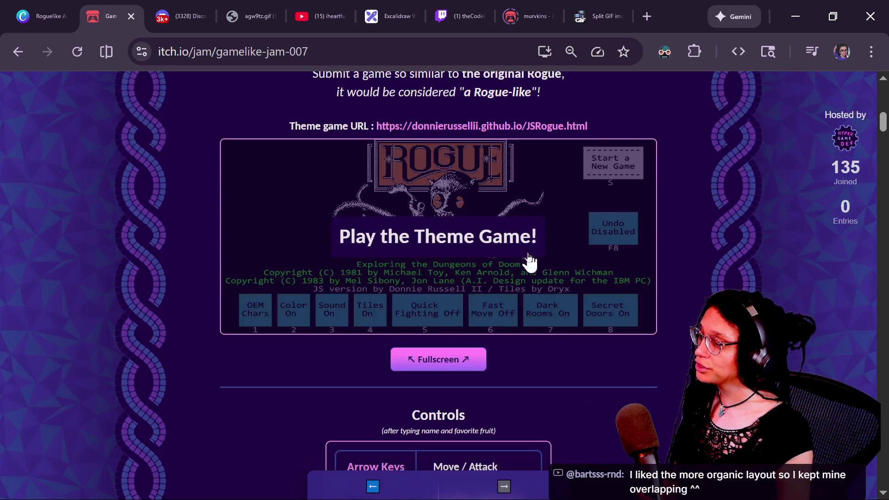
Step: Start the Rogue theme game, enter a player name and favourite fruit, and play fullscreen
{"action": "left_click", "coordinate": [632, 163]}
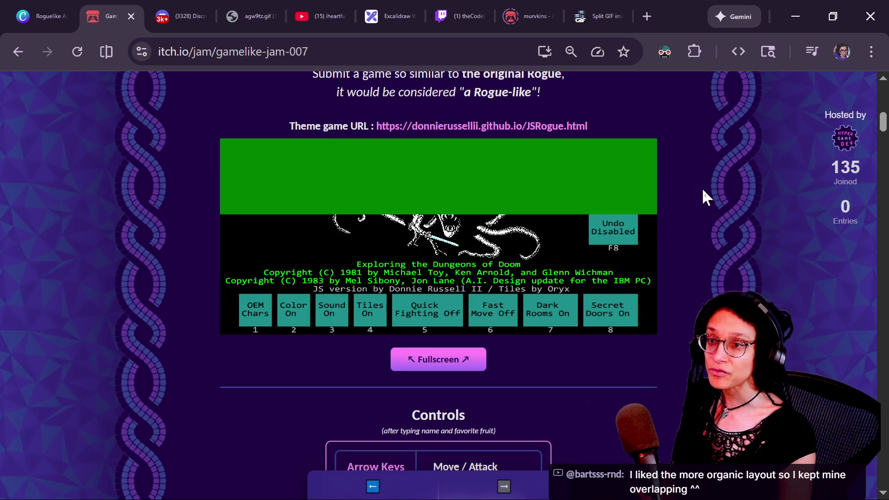
{"action": "type", "text": "wfcrag"}
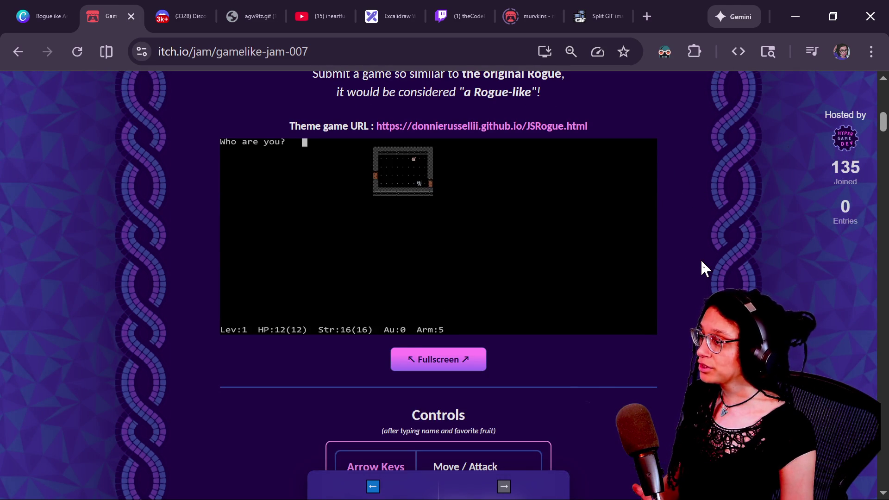
{"action": "key", "text": "Return"}
{"action": "type", "text": "erg"}
{"action": "key", "text": "Return"}
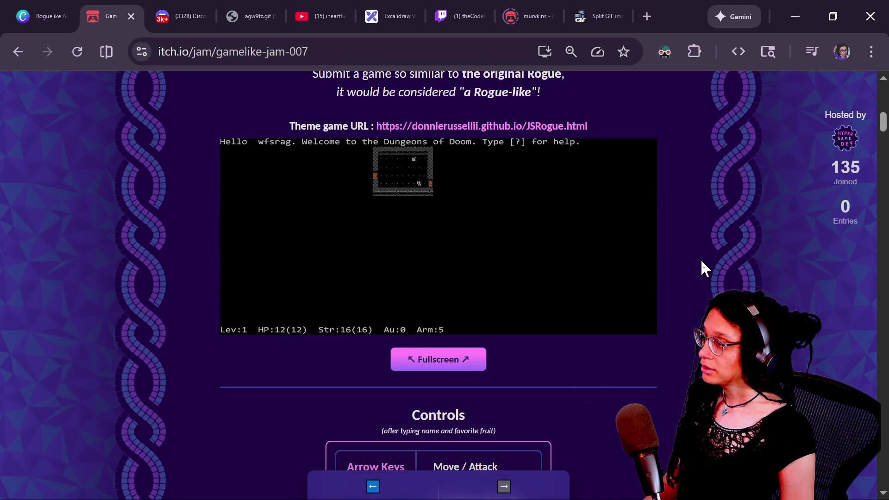
{"action": "key", "text": "Right"}
{"action": "key", "text": "Right"}
{"action": "key", "text": "Right"}
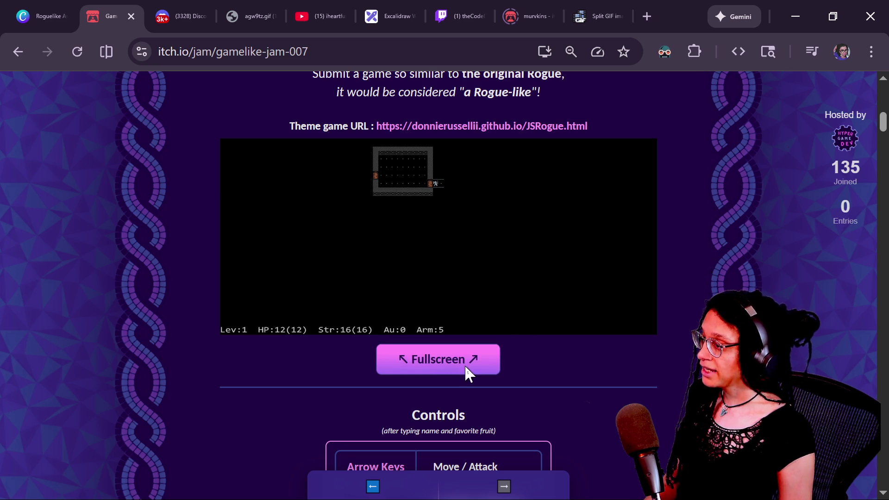
{"action": "left_click", "coordinate": [464, 364]}
Step: Explore several connected dungeon rooms through corridors and defeat the ice monster
{"action": "key", "text": "shift+Right"}
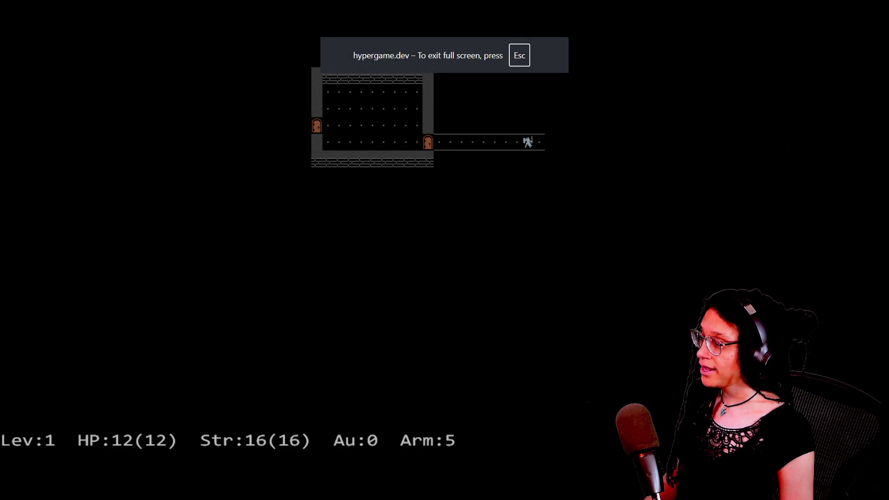
{"action": "key", "text": "shift+Right"}
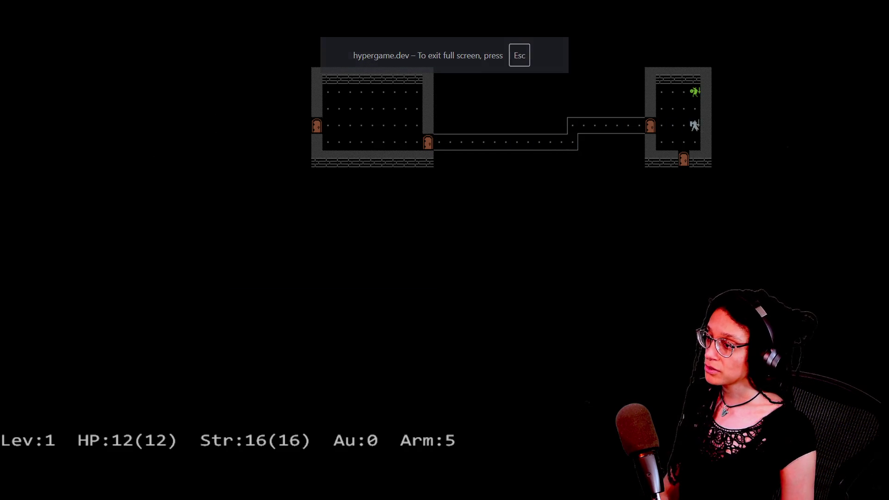
{"action": "key", "text": "b"}
{"action": "key", "text": "Down"}
{"action": "key", "text": "Down"}
{"action": "key", "text": "shift+Right"}
{"action": "key", "text": "shift+Down"}
{"action": "key", "text": "Left"}
{"action": "key", "text": "Left"}
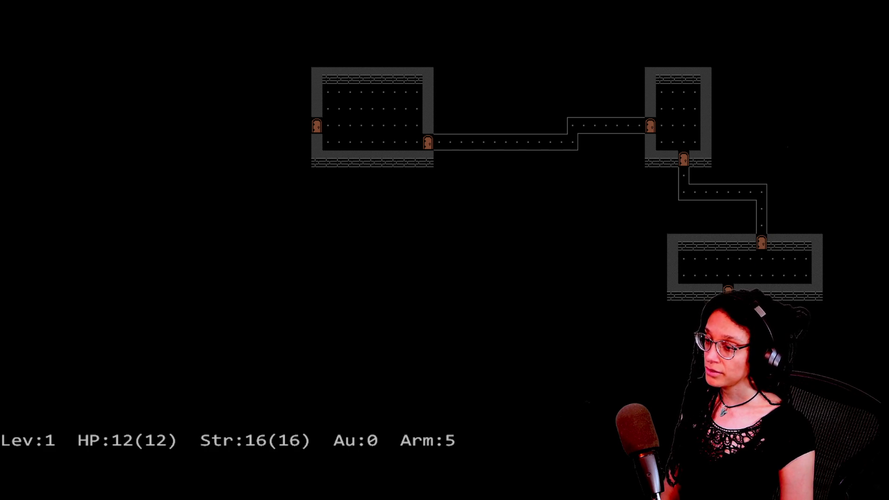
{"action": "key", "text": "Down"}
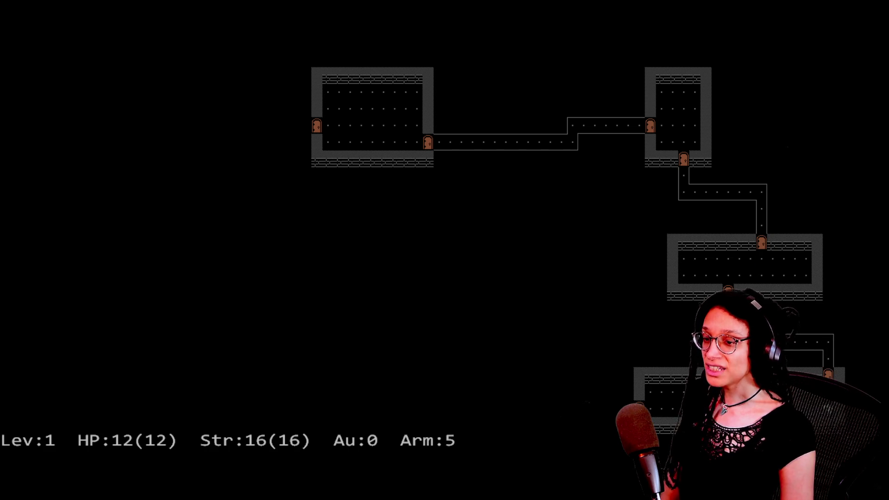
{"action": "key", "text": "shift+Left"}
{"action": "key", "text": "Left"}
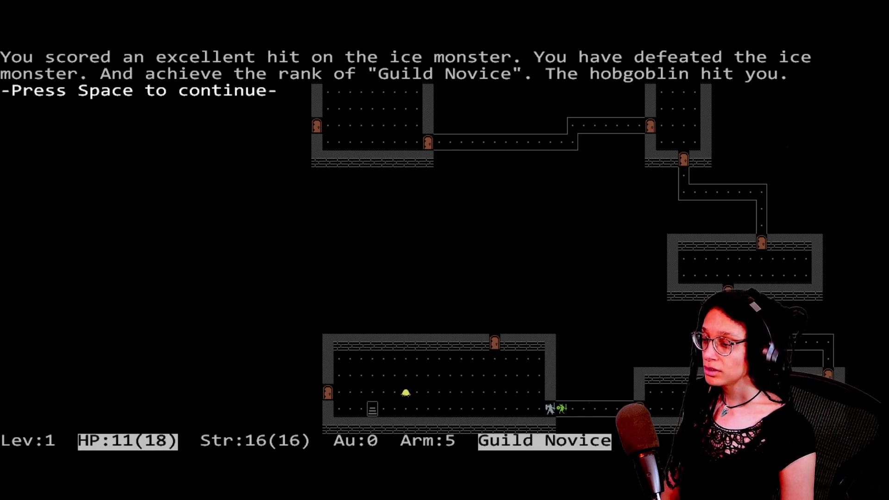
Step: Exit fullscreen, reload the jam page, and return to the Godot editor
{"action": "key", "text": "Escape"}
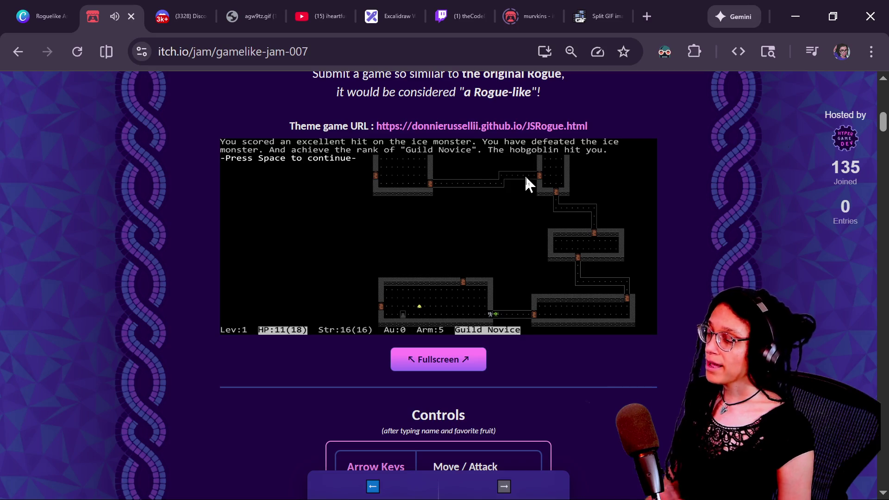
{"action": "key", "text": "F5"}
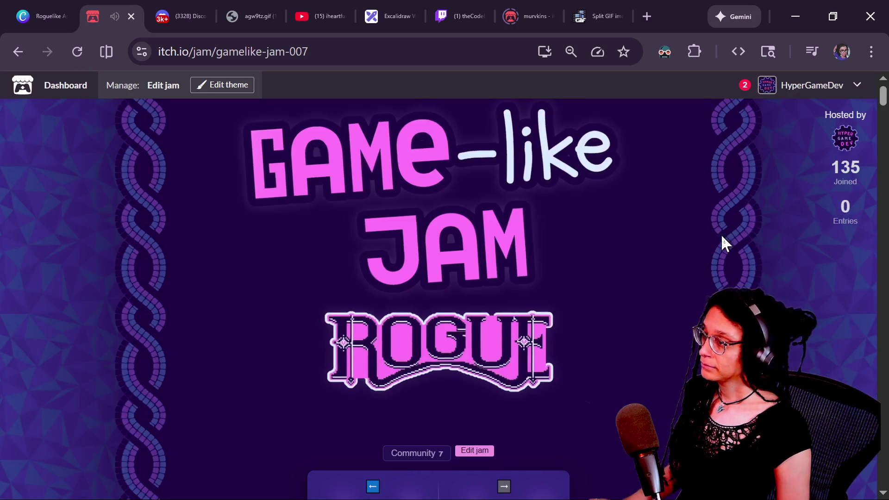
{"action": "key", "text": "alt+Tab"}
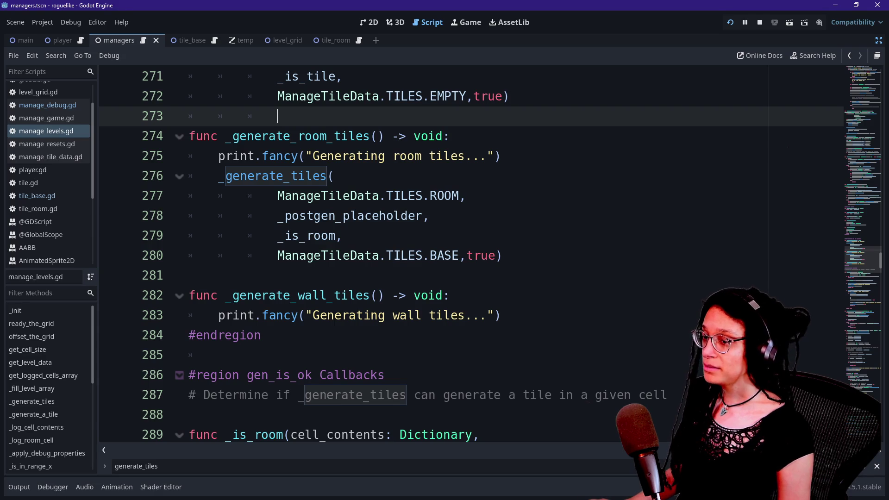
{"action": "left_click", "coordinate": [452, 315]}
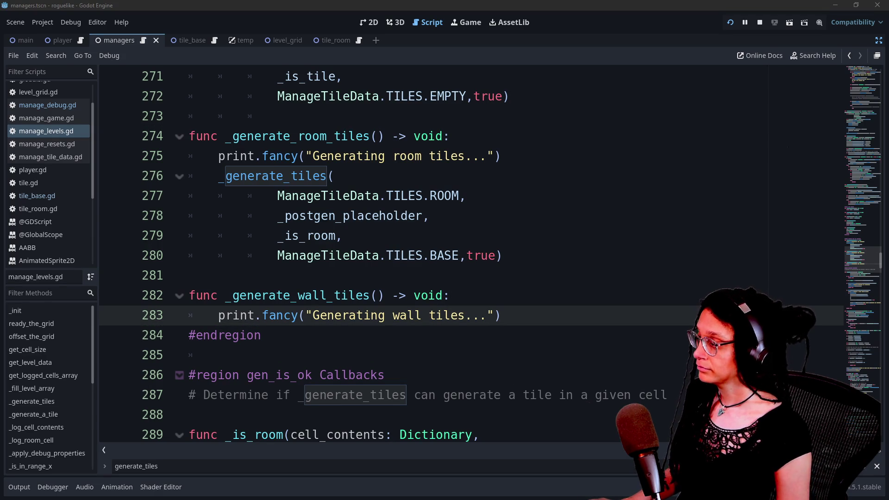
{"action": "left_click", "coordinate": [491, 202]}
{"action": "key", "text": "Down"}
{"action": "key", "text": "Down"}
{"action": "key", "text": "Up"}
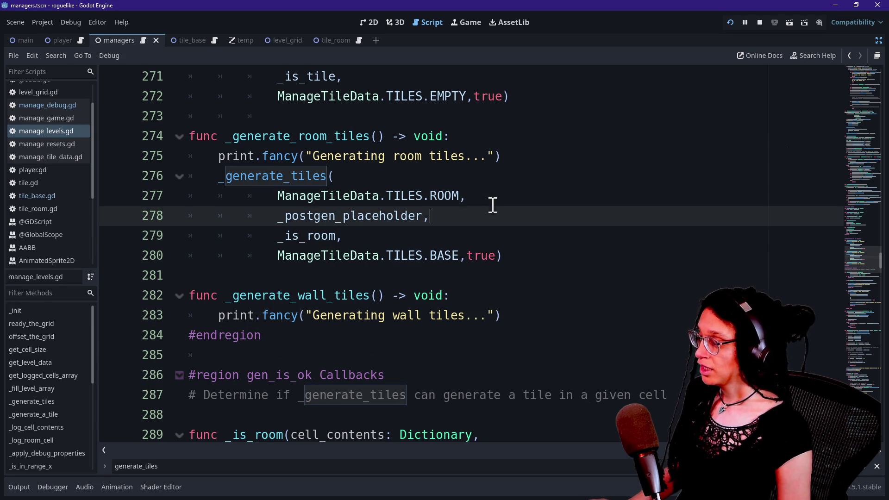
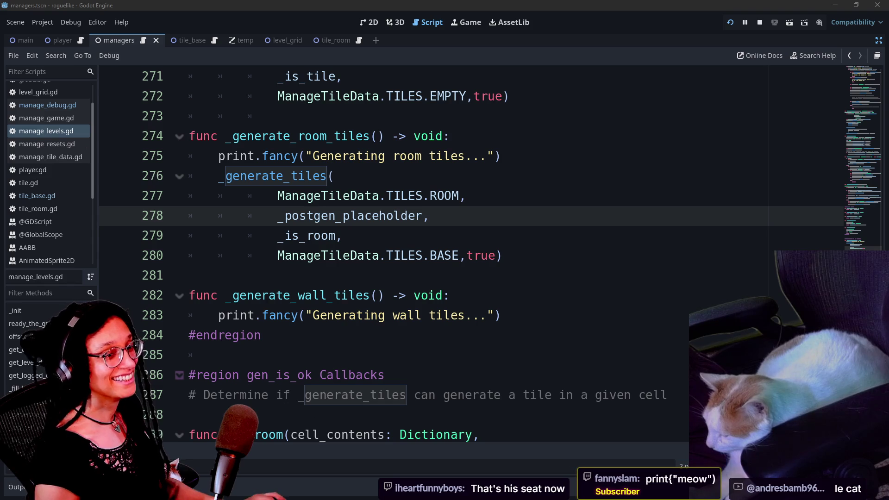
Step: Review the _is_room, _gridify and _get_cell_contents helpers in manage_levels.gd
{"action": "left_click_drag", "start_coordinate": [527, 215], "coordinate": [527, 224]}
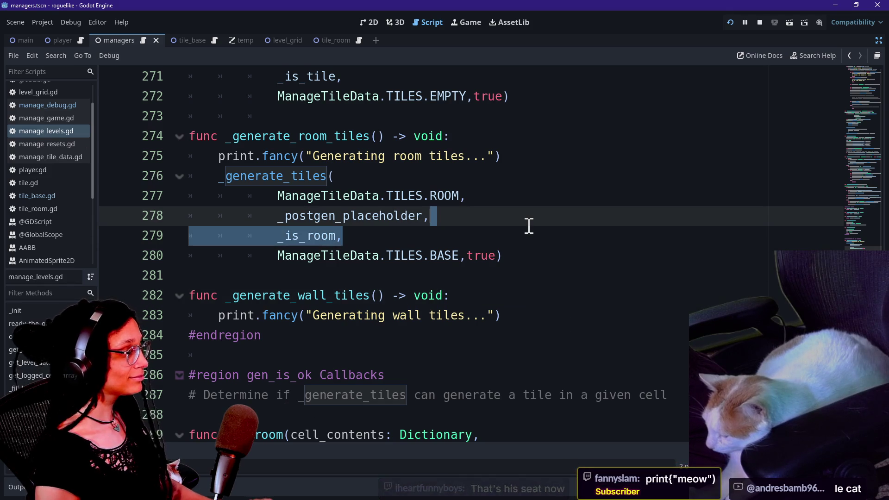
{"action": "left_click", "coordinate": [529, 225]}
{"action": "key", "text": "Down"}
{"action": "key", "text": "Down"}
{"action": "key", "text": "Down"}
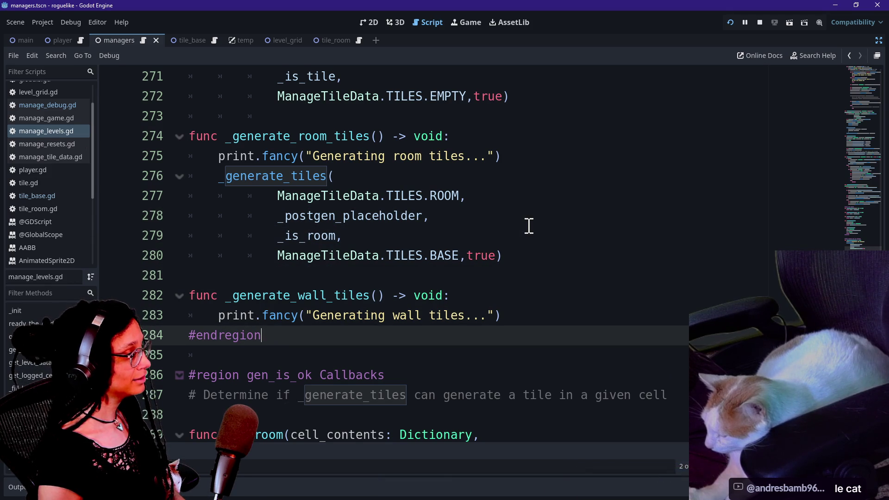
{"action": "left_click_drag", "start_coordinate": [336, 176], "coordinate": [406, 166]}
{"action": "scroll", "coordinate": [407, 167], "scroll_direction": "down", "scroll_amount": 1}
{"action": "scroll", "coordinate": [404, 167], "scroll_direction": "up", "scroll_amount": 10}
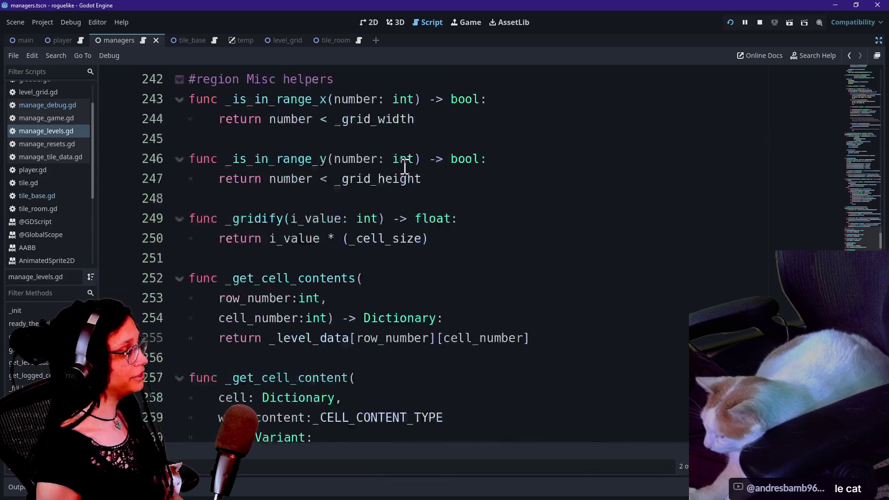
{"action": "scroll", "coordinate": [405, 165], "scroll_direction": "down", "scroll_amount": 1}
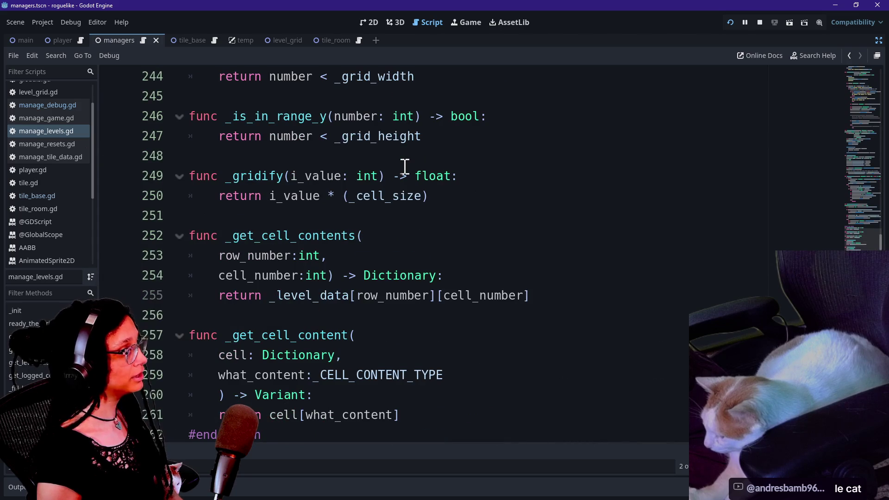
{"action": "left_click", "coordinate": [462, 217]}
{"action": "left_click", "coordinate": [630, 256]}
{"action": "key", "text": "Up"}
{"action": "key", "text": "Up"}
{"action": "key", "text": "Up"}
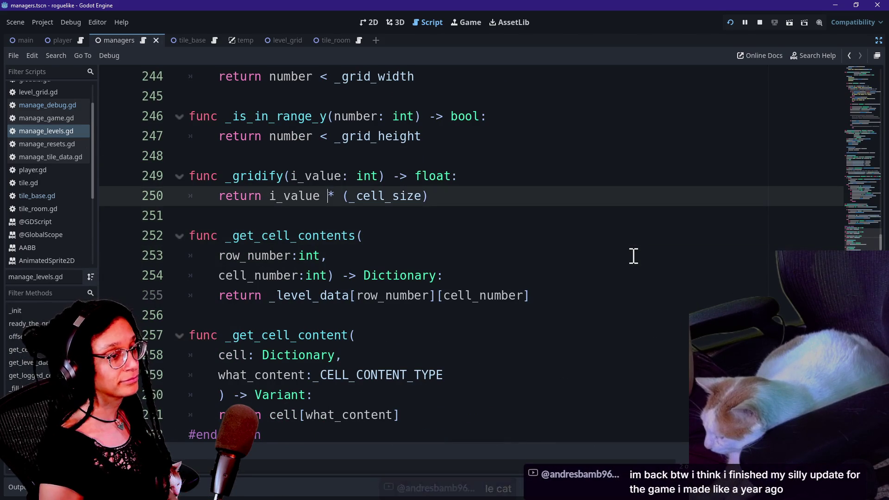
{"action": "key", "text": "Up"}
{"action": "key", "text": "Up"}
{"action": "key", "text": "Up"}
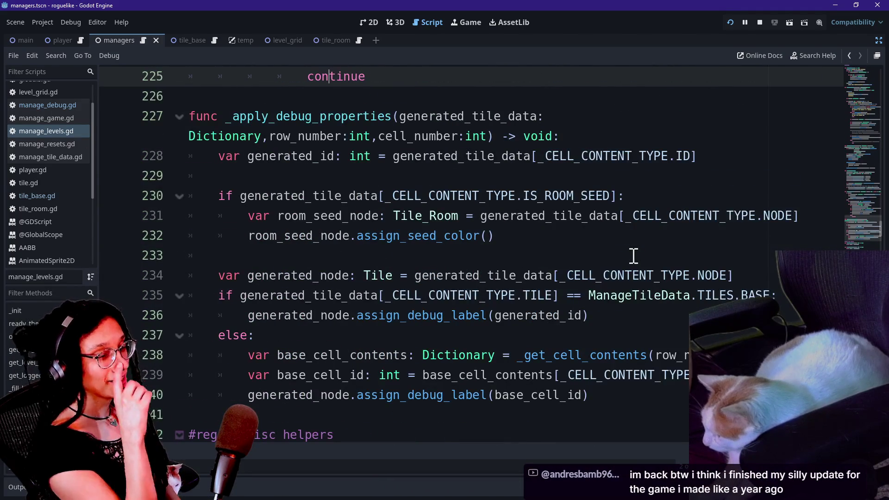
{"action": "key", "text": "Up"}
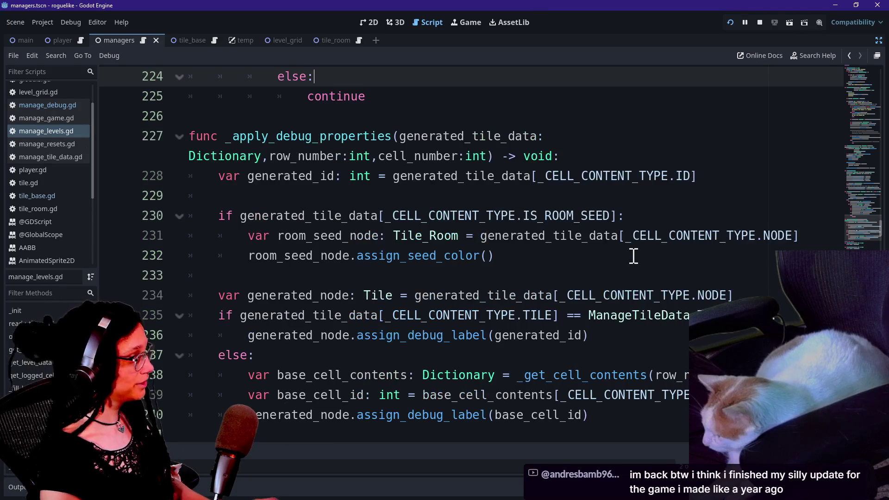
{"action": "scroll", "coordinate": [620, 267], "scroll_direction": "up", "scroll_amount": 20}
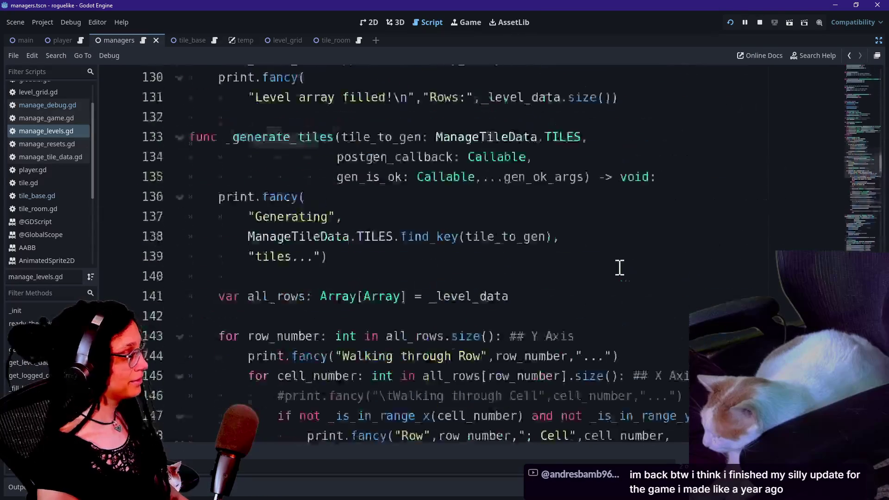
{"action": "scroll", "coordinate": [611, 229], "scroll_direction": "up", "scroll_amount": 20}
Step: Check the _LEVEL_PADDING, _MIN_ROOM_SIZE, _CELL_SIZE constants and ID enum, then open manage_resets.gd
{"action": "left_click", "coordinate": [608, 219]}
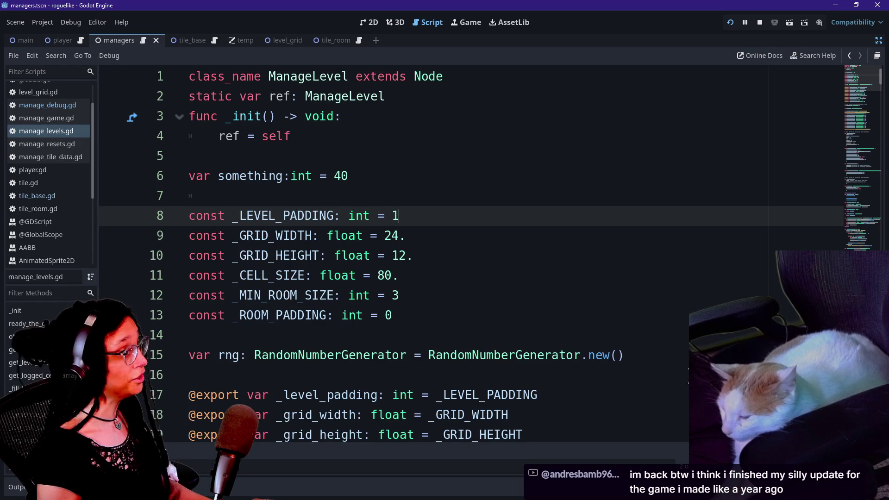
{"action": "left_click", "coordinate": [468, 337]}
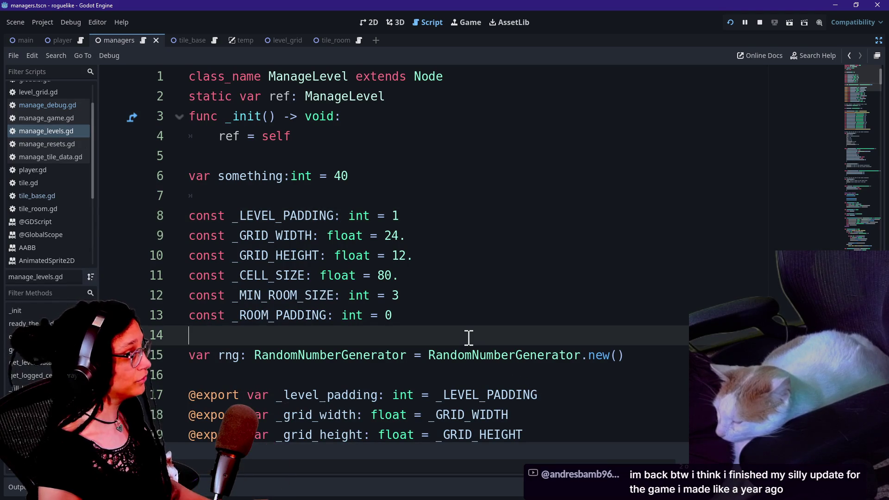
{"action": "key", "text": "Up"}
{"action": "key", "text": "Up"}
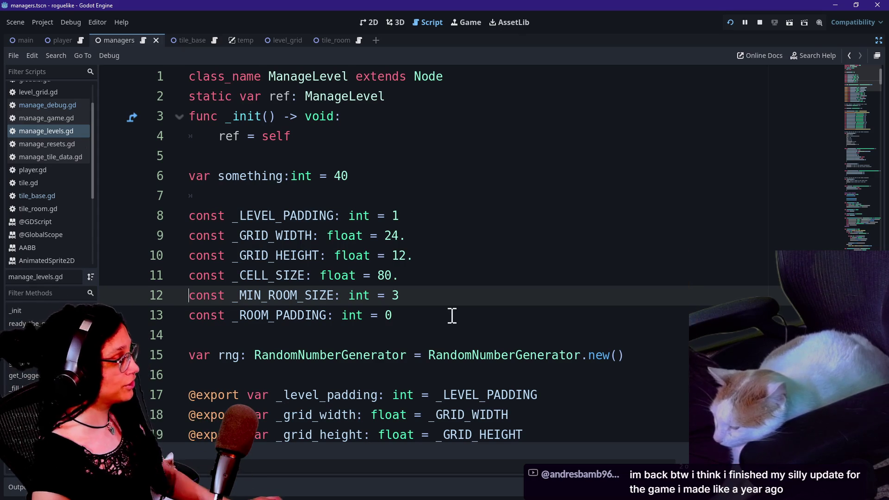
{"action": "left_click", "coordinate": [441, 281]}
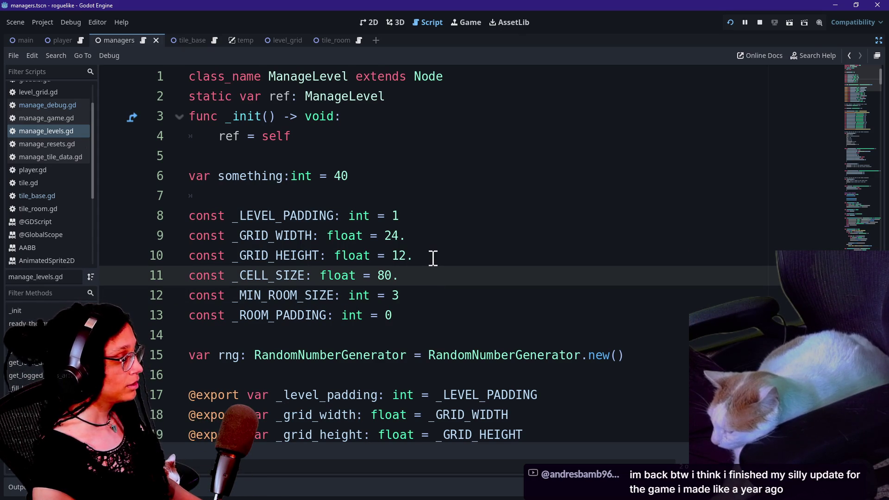
{"action": "scroll", "coordinate": [421, 348], "scroll_direction": "down", "scroll_amount": 8}
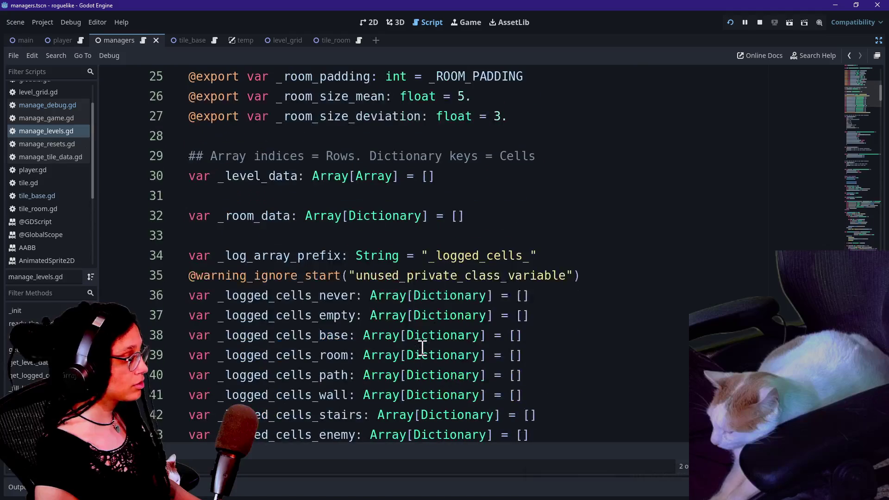
{"action": "scroll", "coordinate": [422, 348], "scroll_direction": "down", "scroll_amount": 5}
{"action": "left_click", "coordinate": [423, 345]}
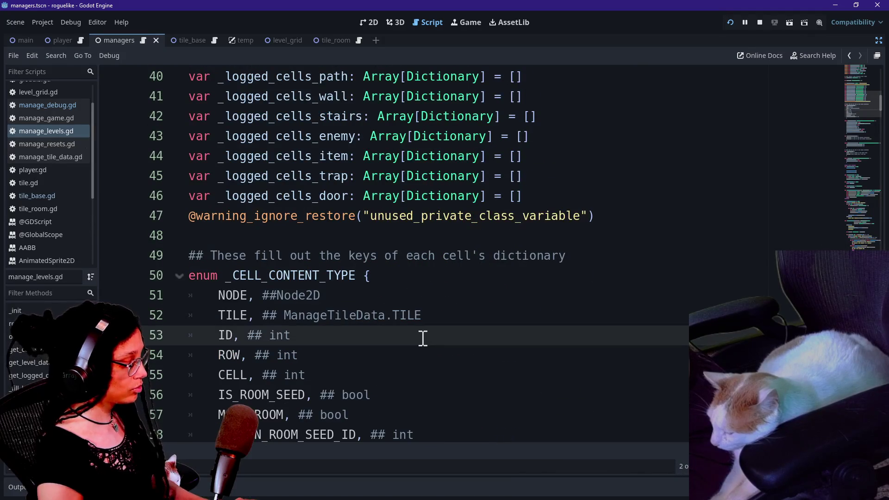
{"action": "left_click", "coordinate": [47, 144]}
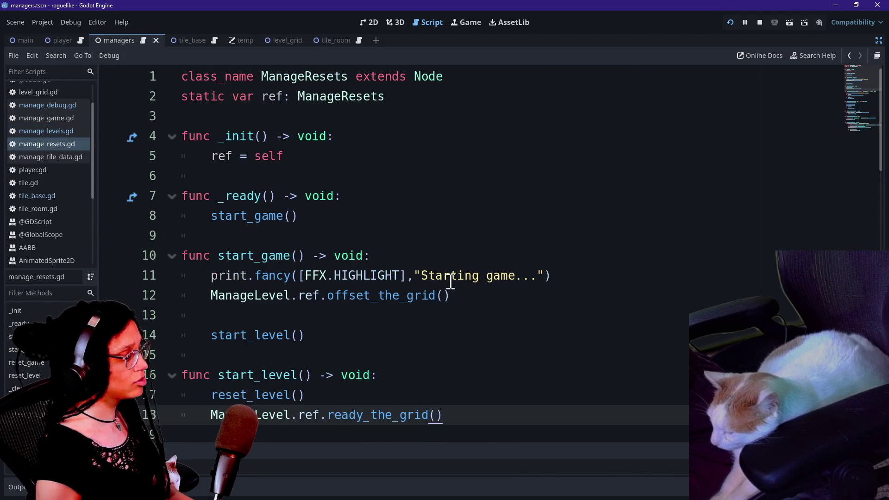
Step: Look over reset_level's _clear_level_cells, _clear_level_data and _clear_tile_data calls
{"action": "scroll", "coordinate": [450, 280], "scroll_direction": "down", "scroll_amount": 1}
{"action": "left_click_drag", "start_coordinate": [401, 259], "coordinate": [472, 354]}
{"action": "left_click", "coordinate": [472, 354]}
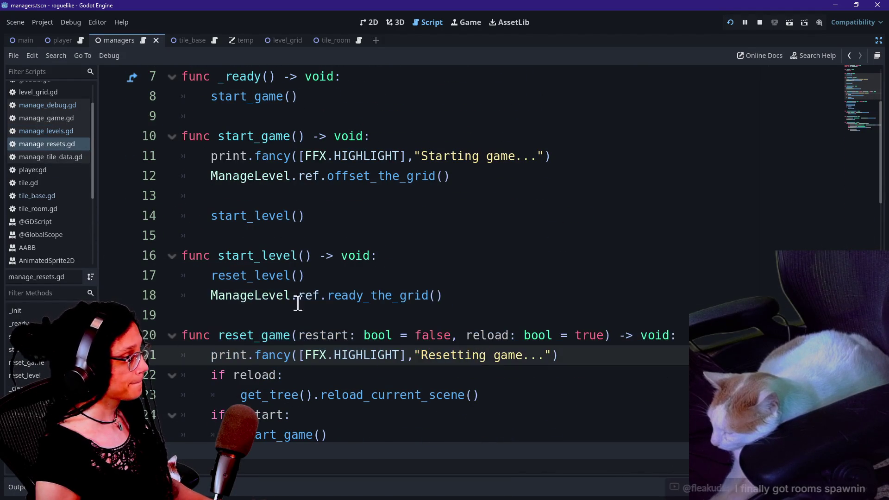
{"action": "scroll", "coordinate": [273, 293], "scroll_direction": "down", "scroll_amount": 2}
{"action": "scroll", "coordinate": [273, 293], "scroll_direction": "down", "scroll_amount": 3}
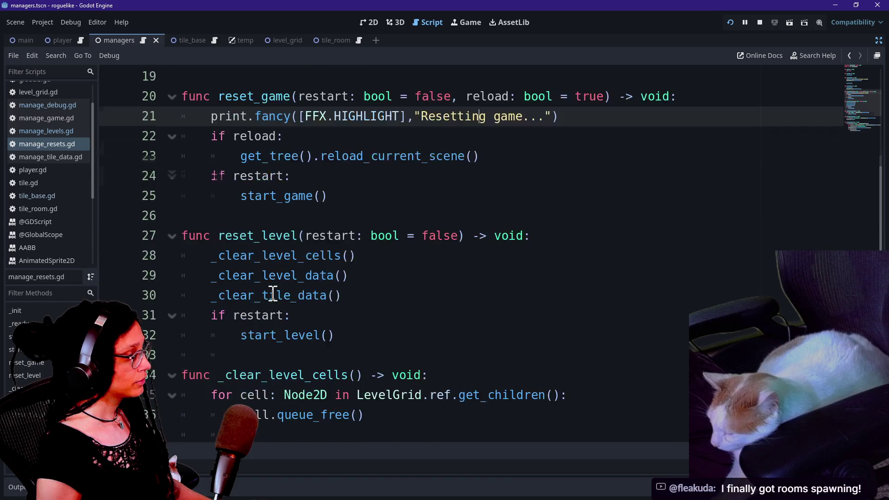
{"action": "scroll", "coordinate": [273, 293], "scroll_direction": "down", "scroll_amount": 1}
{"action": "left_click_drag", "start_coordinate": [222, 134], "coordinate": [431, 158]}
{"action": "left_click", "coordinate": [238, 136]}
{"action": "left_click_drag", "start_coordinate": [234, 136], "coordinate": [334, 136]}
{"action": "left_click", "coordinate": [335, 136]}
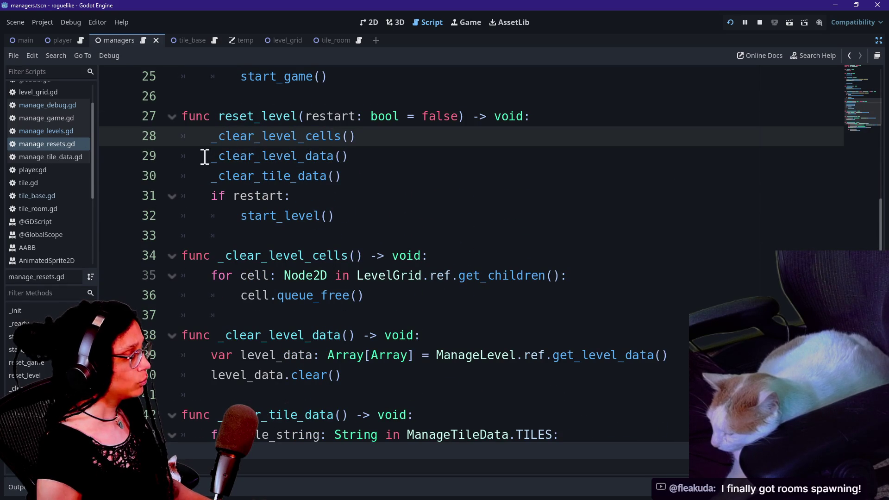
{"action": "left_click_drag", "start_coordinate": [206, 156], "coordinate": [365, 168]}
{"action": "left_click", "coordinate": [365, 169]}
{"action": "left_click_drag", "start_coordinate": [209, 175], "coordinate": [328, 174]}
{"action": "left_click", "coordinate": [327, 174]}
{"action": "double_click", "coordinate": [321, 155]}
Step: Insert a new line after _clear_level_data() in reset_level and type _clear_room
{"action": "scroll", "coordinate": [323, 242], "scroll_direction": "down", "scroll_amount": 1}
{"action": "scroll", "coordinate": [325, 241], "scroll_direction": "down", "scroll_amount": 3}
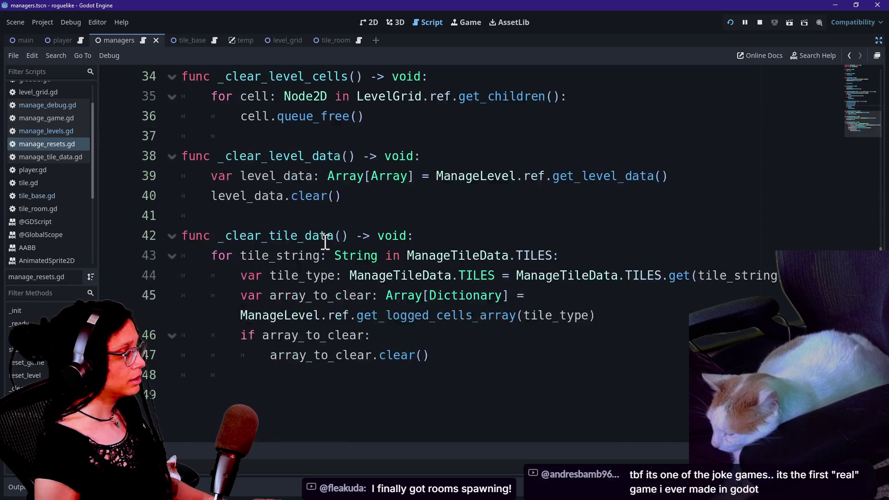
{"action": "left_click_drag", "start_coordinate": [218, 159], "coordinate": [367, 200]}
{"action": "mouse_move", "coordinate": [220, 235]}
{"action": "left_mouse_down"}
{"action": "mouse_move", "coordinate": [236, 230]}
{"action": "mouse_move", "coordinate": [347, 274]}
{"action": "left_mouse_up"}
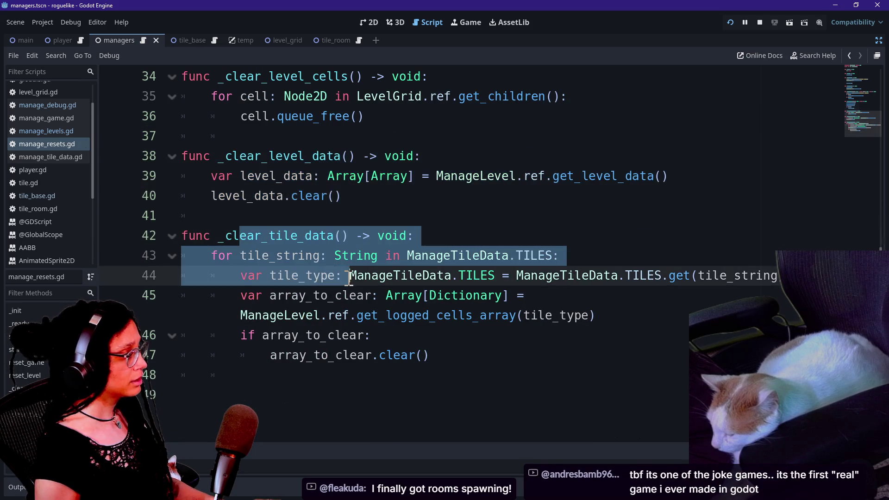
{"action": "scroll", "coordinate": [348, 277], "scroll_direction": "up", "scroll_amount": 5}
{"action": "scroll", "coordinate": [349, 278], "scroll_direction": "up", "scroll_amount": 2}
{"action": "scroll", "coordinate": [391, 225], "scroll_direction": "down", "scroll_amount": 1}
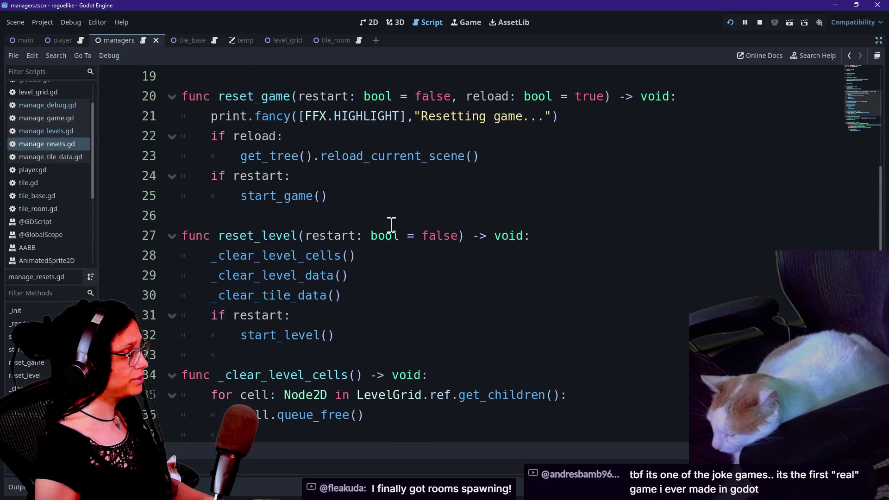
{"action": "left_click", "coordinate": [374, 275]}
{"action": "key", "text": "Return"}
{"action": "type", "text": "_c"}
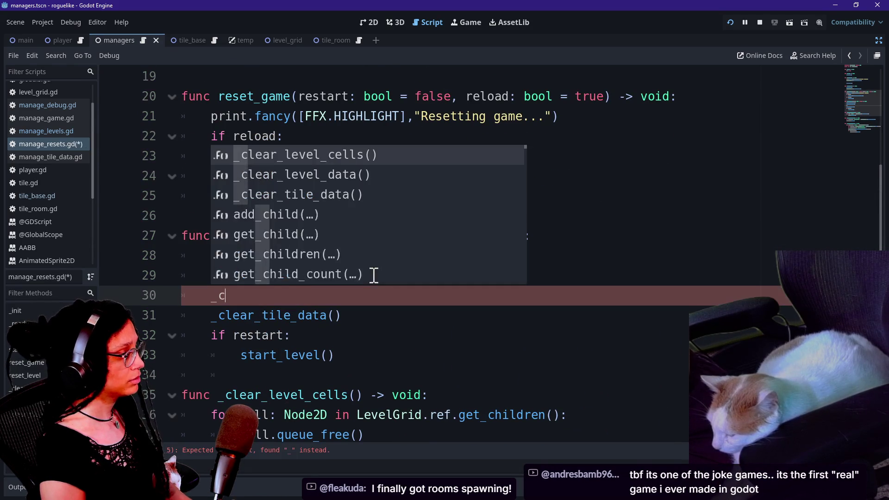
{"action": "type", "text": "lear_room_data("}
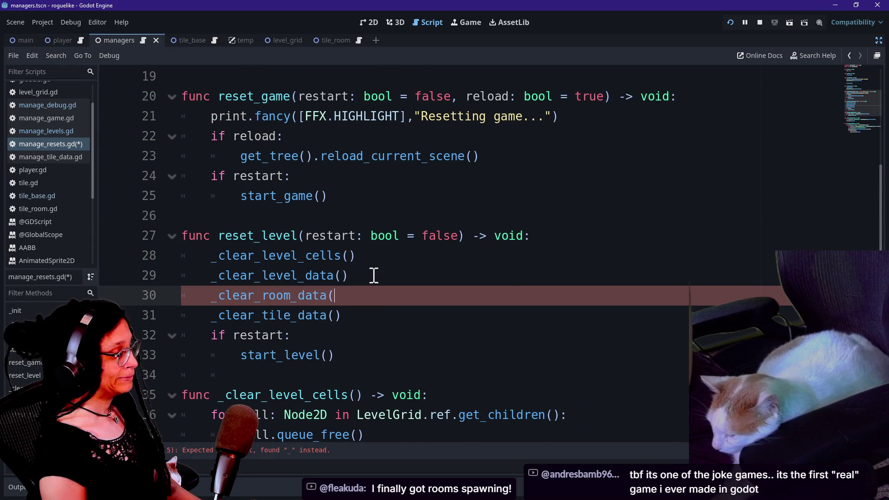
Step: Finish the _clear_room_data() call and add blank lines after _clear_level_data for a new function
{"action": "scroll", "coordinate": [374, 275], "scroll_direction": "down", "scroll_amount": 3}
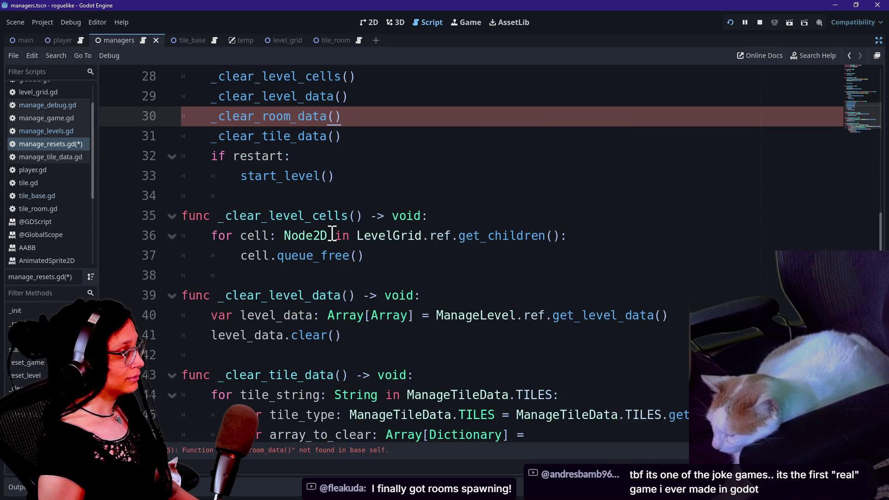
{"action": "scroll", "coordinate": [333, 233], "scroll_direction": "down", "scroll_amount": 4}
{"action": "scroll", "coordinate": [332, 233], "scroll_direction": "up", "scroll_amount": 2}
{"action": "left_click", "coordinate": [332, 233]}
{"action": "left_click", "coordinate": [377, 218]}
{"action": "key", "text": "Return"}
{"action": "key", "text": "Return"}
{"action": "type", "text": "func _"}
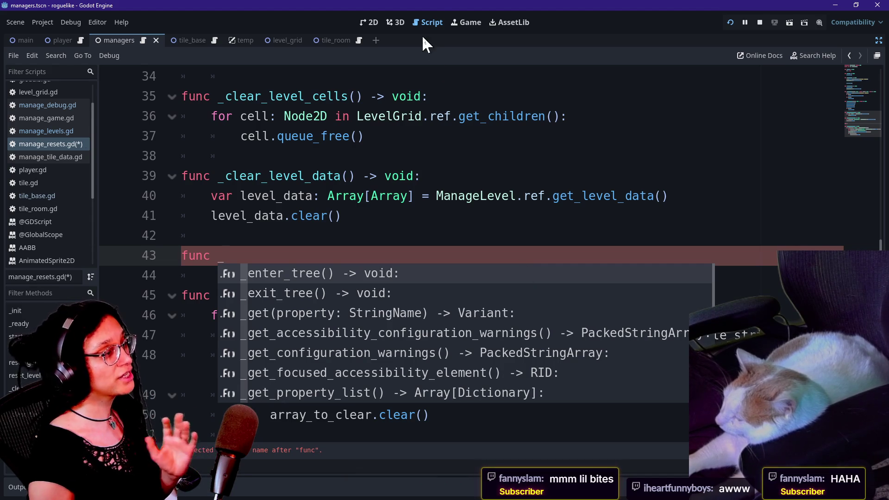
{"action": "left_click", "coordinate": [509, 22]}
Step: View the running grid game with numbered pink rooms, briefly glancing at the jam page in the browser
{"action": "left_click", "coordinate": [467, 22]}
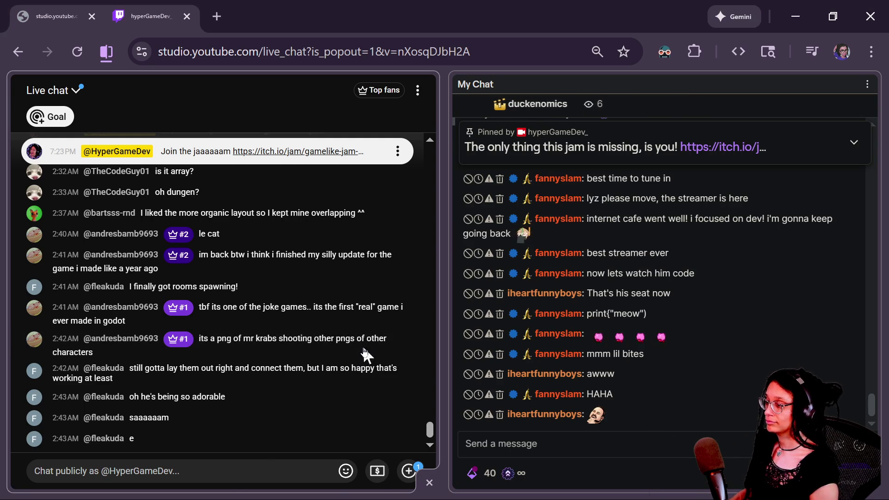
{"action": "key", "text": "alt+Tab"}
{"action": "key", "text": "alt+Tab"}
{"action": "key", "text": "alt+Tab"}
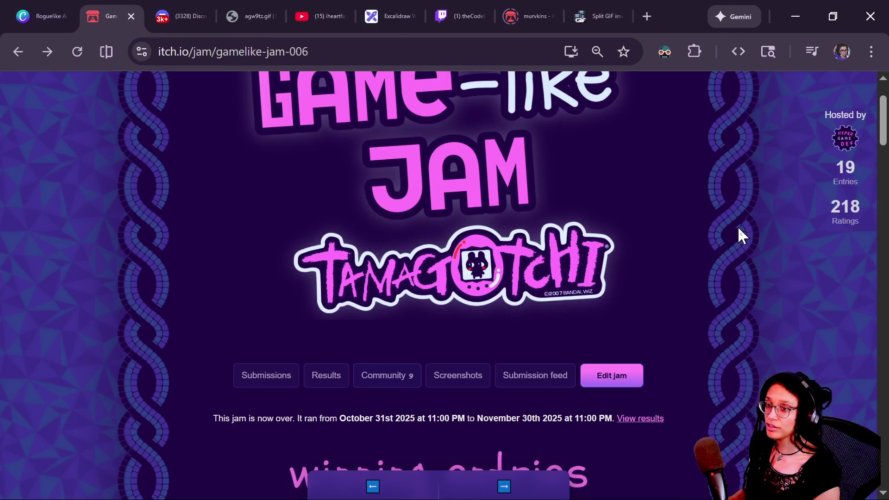
{"action": "key", "text": "alt+Tab"}
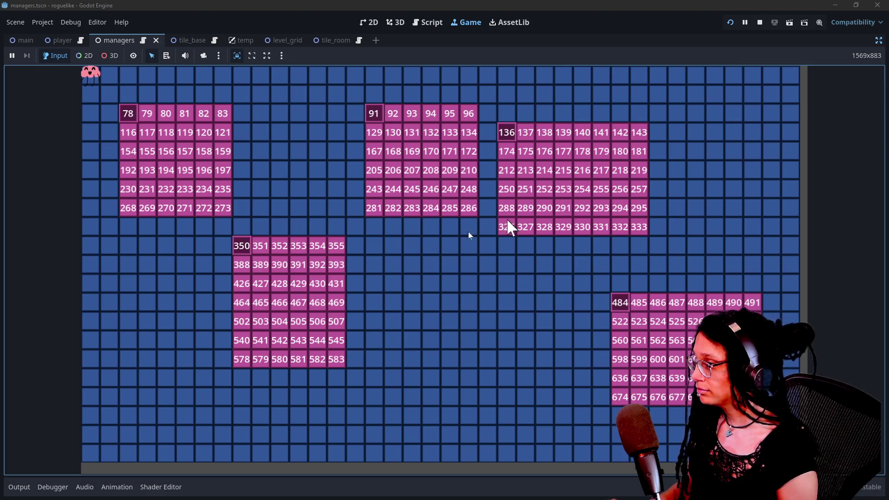
Step: Return to manage_resets.gd and dismiss autocomplete on the func _clear_room_ line
{"action": "left_click", "coordinate": [427, 22]}
{"action": "type", "text": "func _clear_room_data() -> vo"}
{"action": "left_click", "coordinate": [336, 256]}
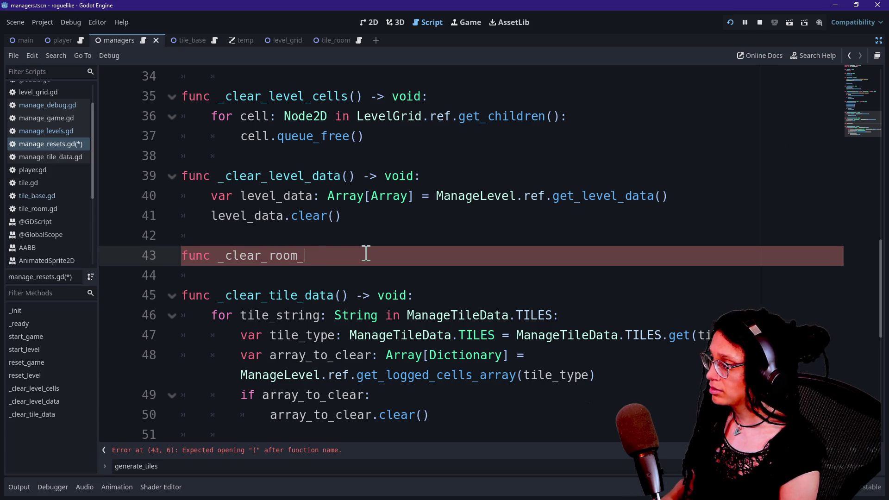
Step: Complete the _clear_room_data signature and start declaring a typed Array variable in its body
{"action": "type", "text": "id:"}
{"action": "key", "text": "Return"}
{"action": "type", "text": "var room_data: Arrat"}
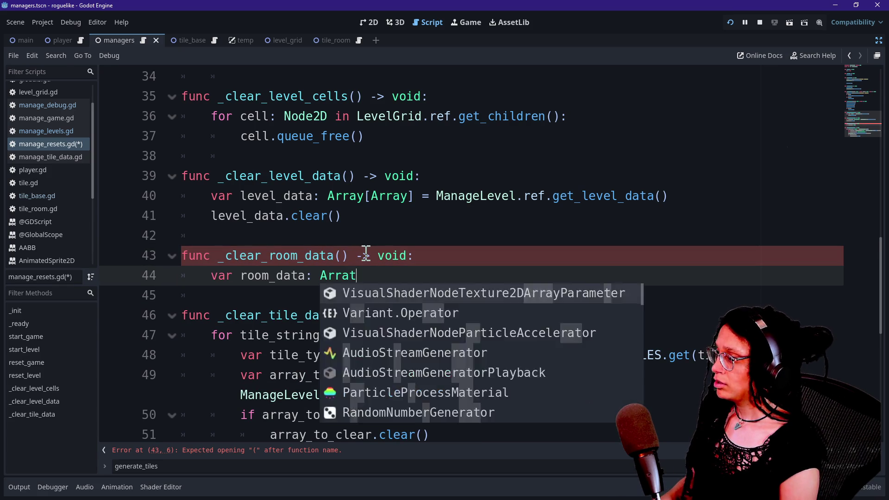
{"action": "key", "text": "BackSpace"}
{"action": "type", "text": "y[Dictionary"}
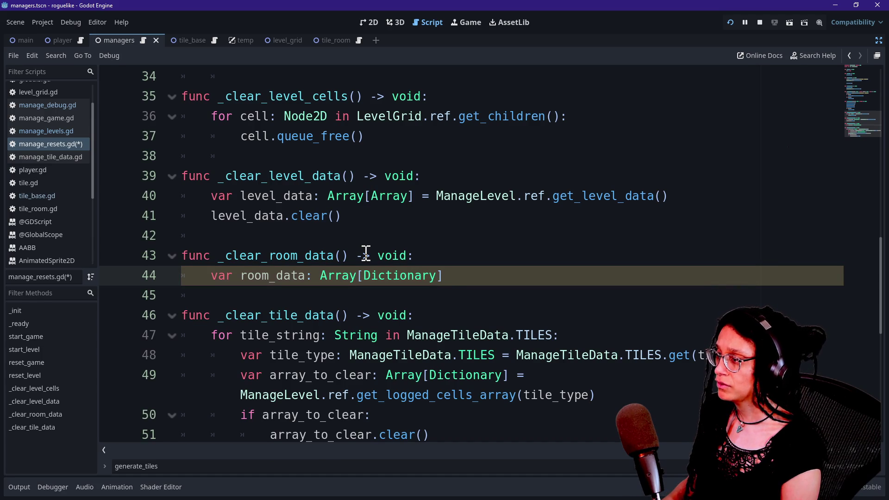
{"action": "type", "text": "="}
Step: Look up get_level_data in manage_levels.gd and add a blank line below it
{"action": "mouse_move", "coordinate": [436, 195]}
{"action": "left_mouse_down"}
{"action": "mouse_move", "coordinate": [557, 192]}
{"action": "mouse_move", "coordinate": [674, 205]}
{"action": "mouse_move", "coordinate": [668, 196]}
{"action": "left_mouse_up"}
{"action": "left_click", "coordinate": [581, 160]}
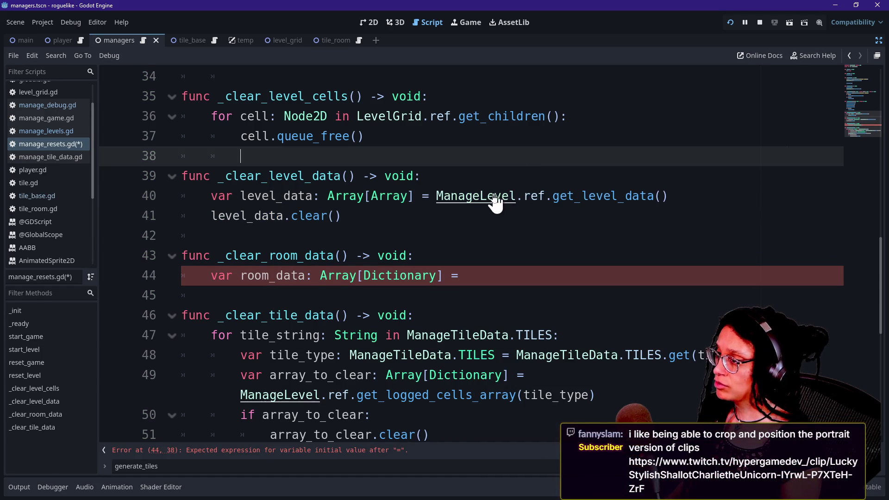
{"action": "left_click", "coordinate": [494, 197], "text": "ctrl"}
{"action": "key", "text": "ctrl+f"}
{"action": "type", "text": "get_level"}
{"action": "mouse_move", "coordinate": [436, 278]}
{"action": "left_mouse_down"}
{"action": "mouse_move", "coordinate": [452, 254]}
{"action": "mouse_move", "coordinate": [442, 241]}
{"action": "mouse_move", "coordinate": [438, 277]}
{"action": "left_mouse_up"}
{"action": "left_click", "coordinate": [438, 277]}
{"action": "key", "text": "Return"}
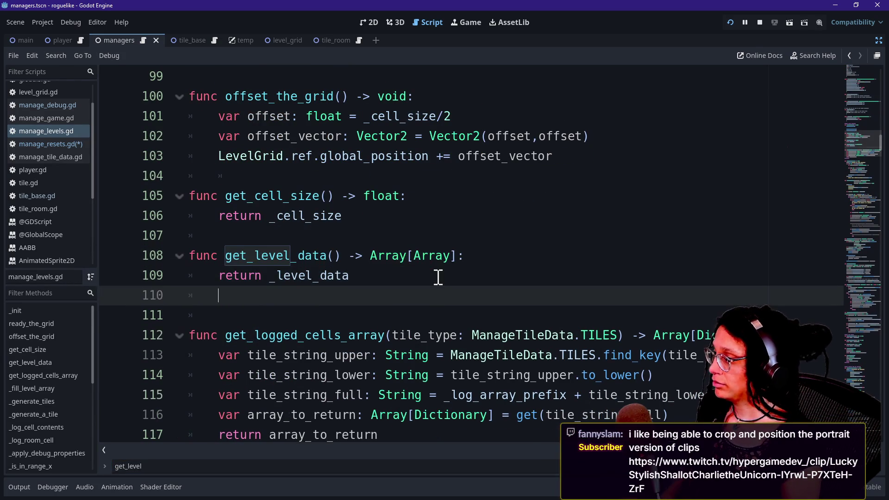
Step: Back in manage_resets.gd, change line 44's getter to get_room_data() and save
{"action": "key", "text": "alt+Left"}
{"action": "key", "text": "Down"}
{"action": "key", "text": "Down"}
{"action": "key", "text": "Down"}
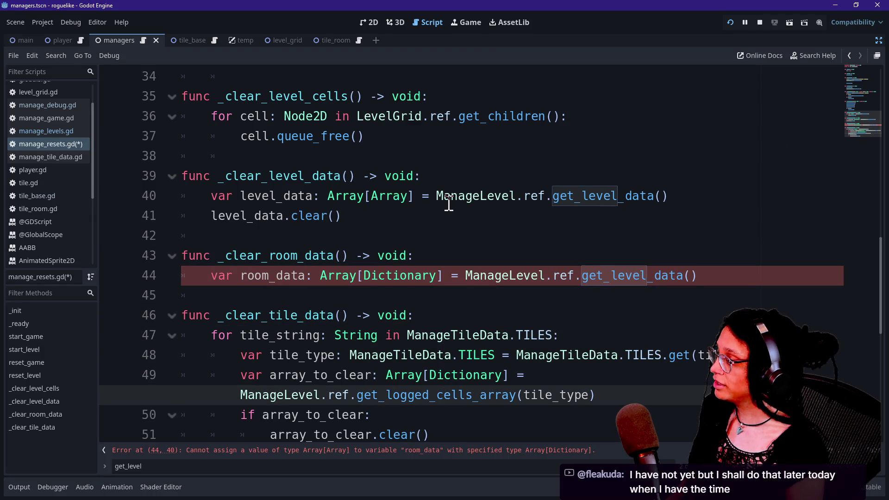
{"action": "key", "text": "Up"}
{"action": "key", "text": "Up"}
{"action": "key", "text": "Up"}
{"action": "left_click", "coordinate": [465, 287]}
{"action": "left_click", "coordinate": [732, 278]}
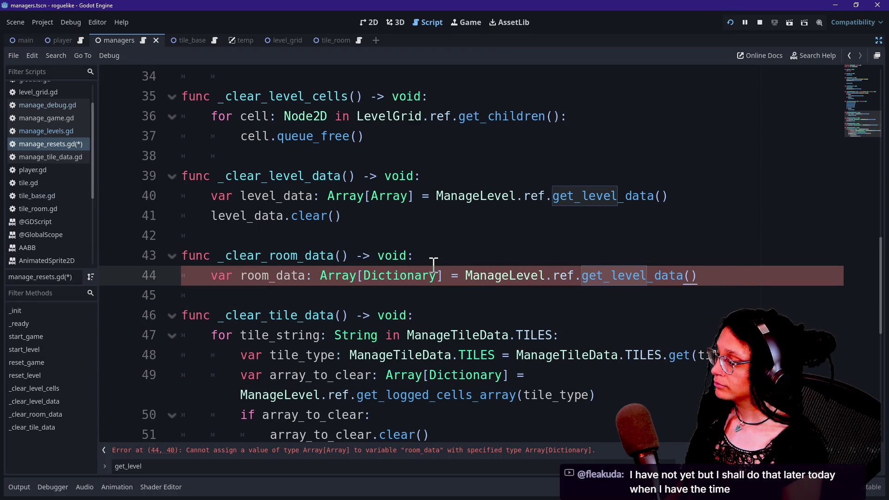
{"action": "left_click", "coordinate": [653, 276]}
{"action": "key", "text": "BackSpace"}
{"action": "key", "text": "BackSpace"}
{"action": "key", "text": "BackSpace"}
{"action": "type", "text": "room_"}
{"action": "left_click", "coordinate": [477, 247]}
{"action": "key", "text": "ctrl+s"}
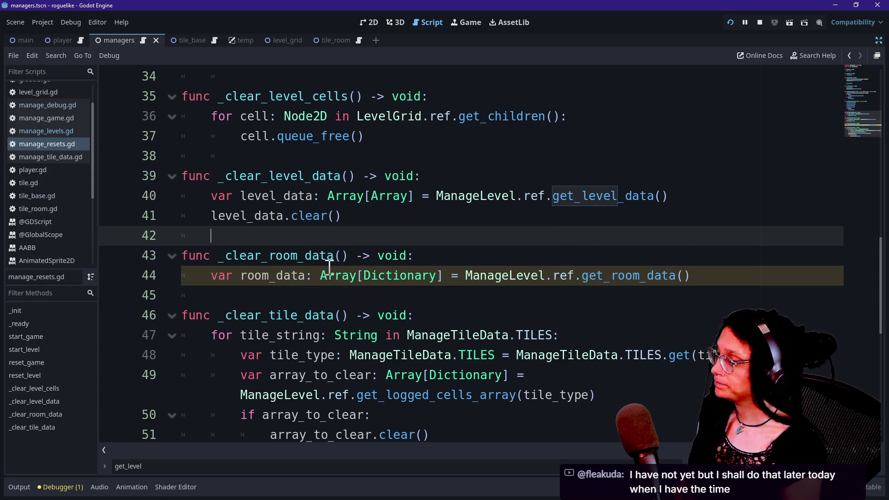
Step: Add room_data.clear() on line 45 and run the game
{"action": "left_click", "coordinate": [740, 277]}
{"action": "key", "text": "Return"}
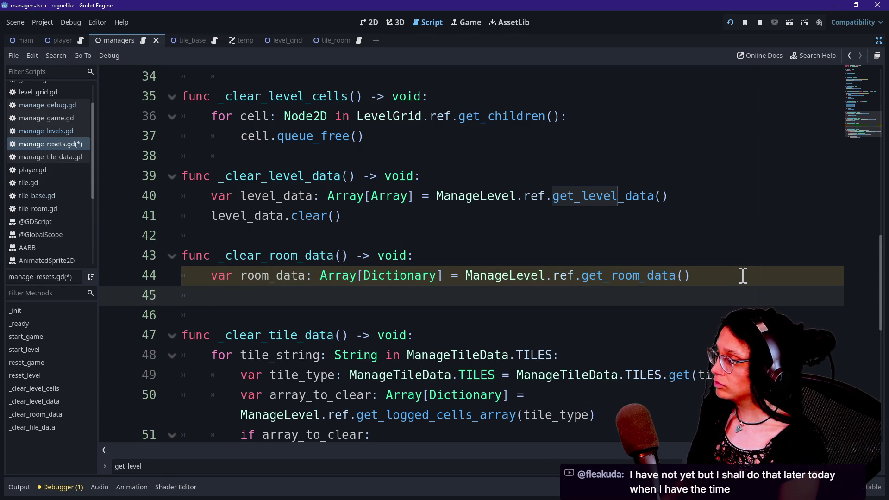
{"action": "type", "text": "room_data.clear"}
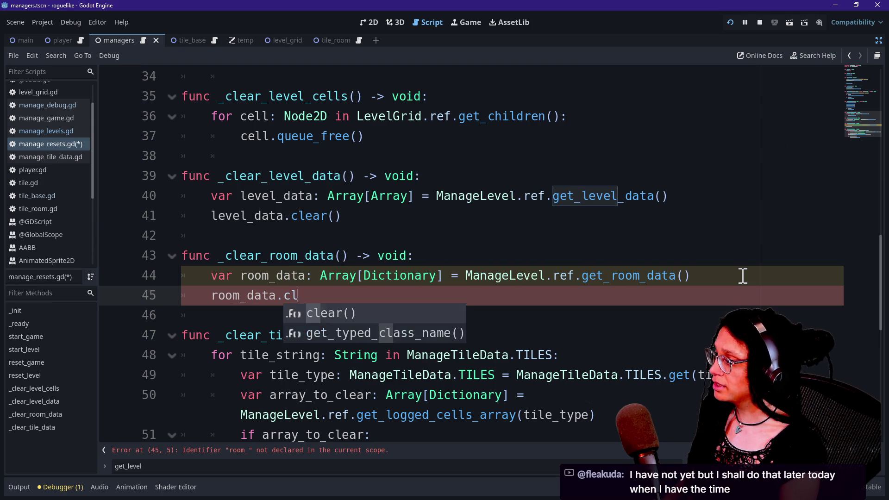
{"action": "key", "text": "Return"}
{"action": "left_click", "coordinate": [701, 227]}
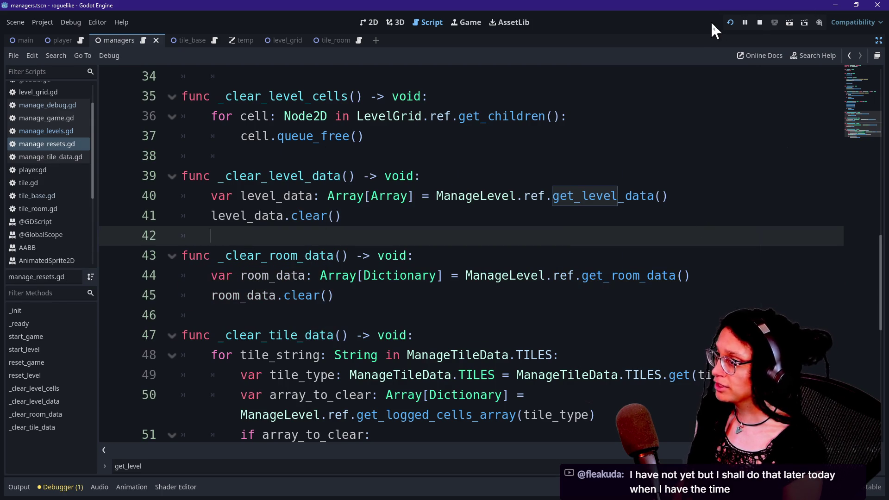
{"action": "left_click", "coordinate": [730, 21]}
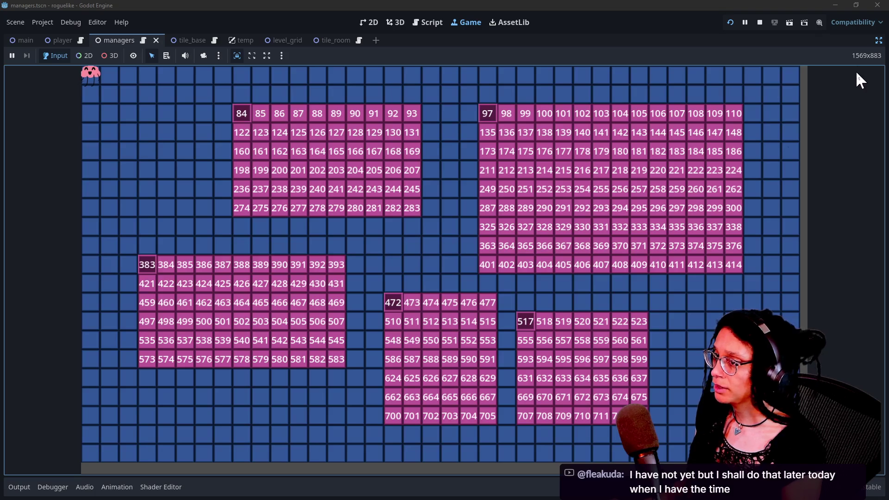
Step: Select the live ManageLevel node in the Remote scene tree and expand its Room Data array
{"action": "left_click", "coordinate": [878, 41]}
{"action": "left_click", "coordinate": [34, 128]}
{"action": "left_click", "coordinate": [44, 119]}
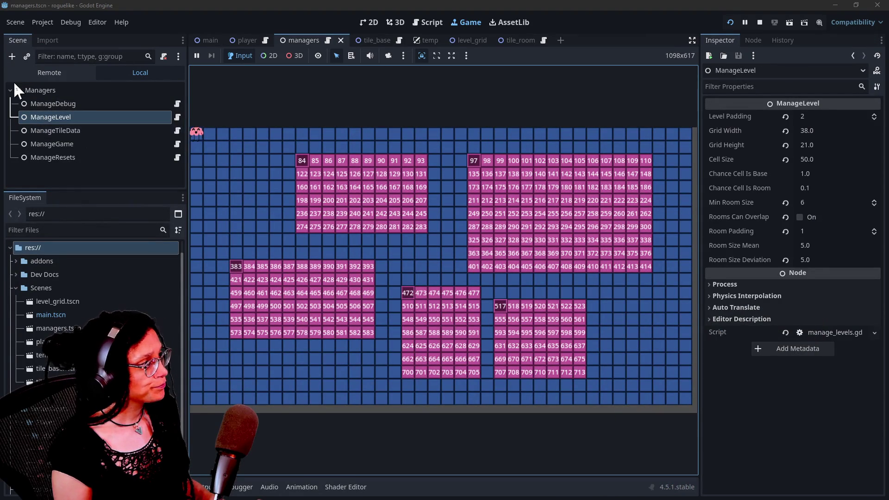
{"action": "left_click", "coordinate": [28, 74]}
{"action": "left_click", "coordinate": [16, 130]}
{"action": "left_click", "coordinate": [21, 151]}
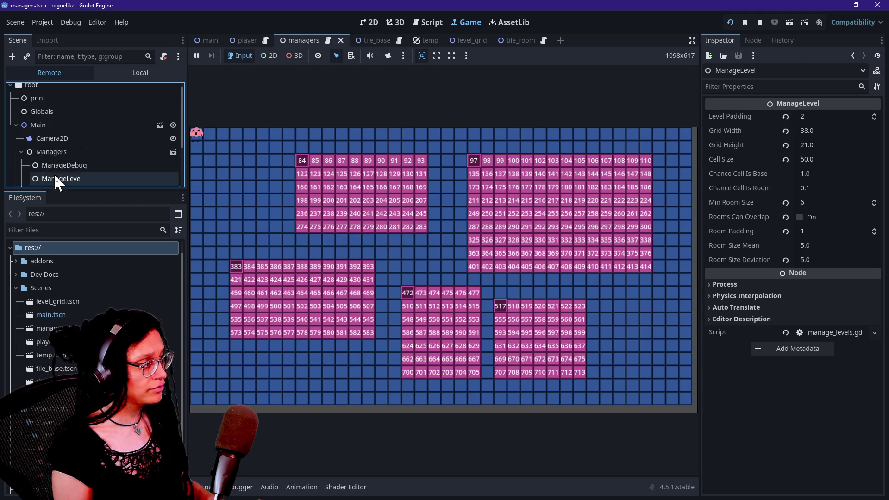
{"action": "left_click", "coordinate": [54, 174]}
{"action": "scroll", "coordinate": [771, 343], "scroll_direction": "down", "scroll_amount": 5}
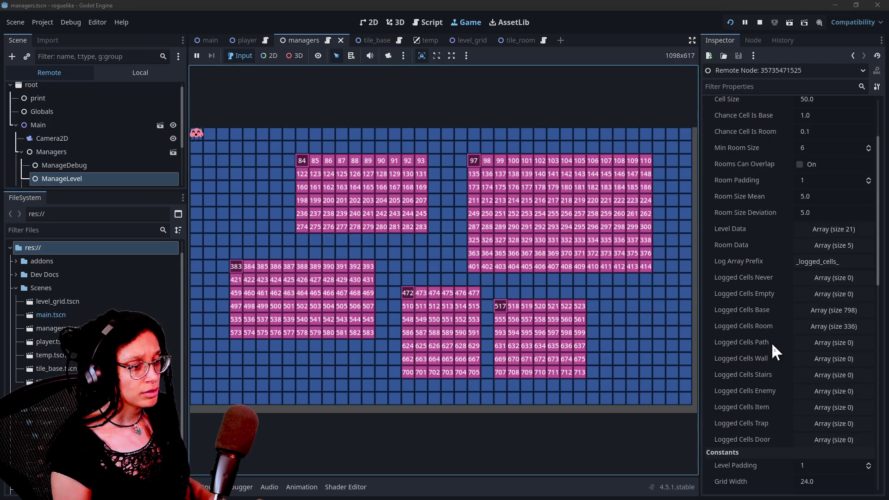
{"action": "left_click", "coordinate": [851, 246]}
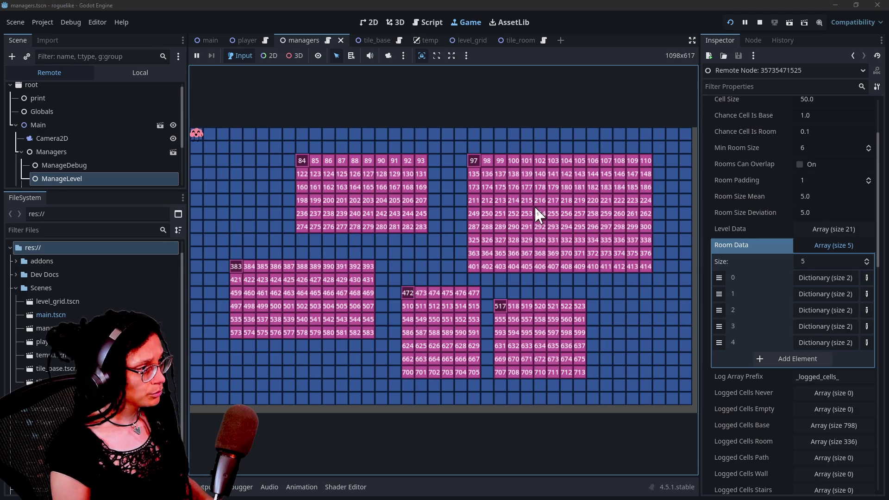
Step: Reset (R) and regenerate (G) the level to watch Room Data empty and refill, then stop the game
{"action": "key", "text": "r"}
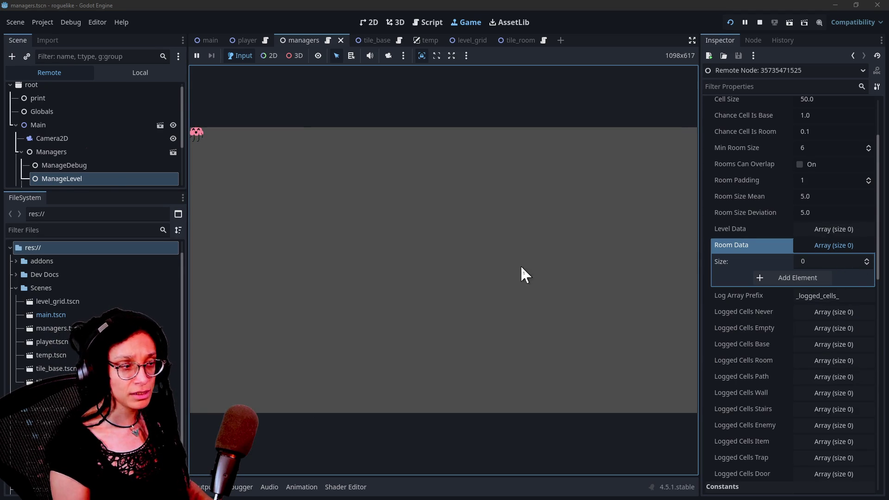
{"action": "key", "text": "g"}
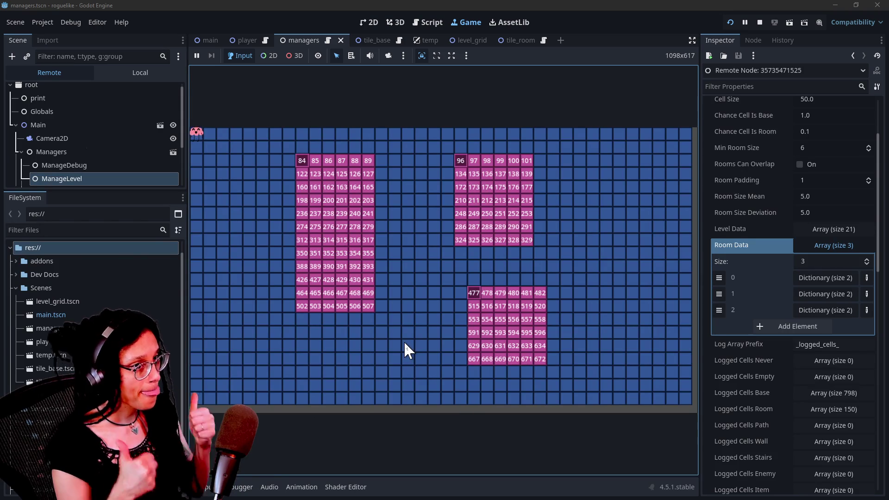
{"action": "left_click", "coordinate": [759, 22]}
{"action": "left_click", "coordinate": [527, 200]}
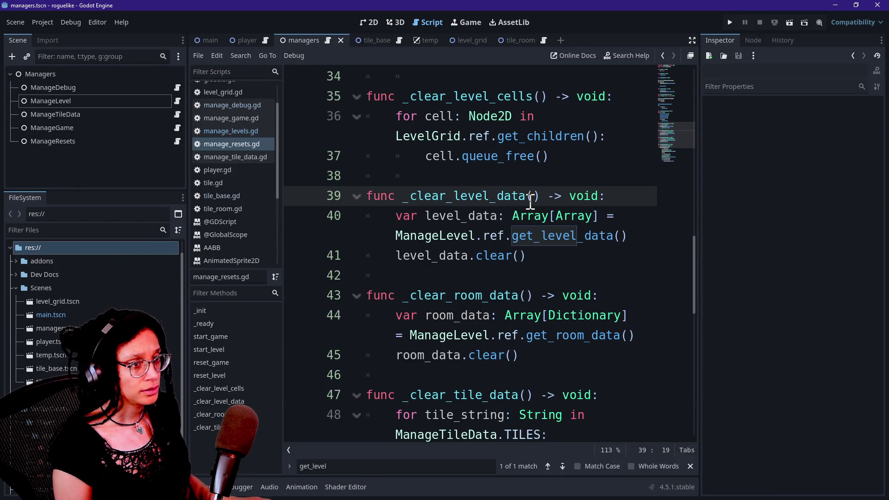
{"action": "key", "text": "alt+Tab"}
{"action": "key", "text": "alt+Tab"}
{"action": "key", "text": "alt+Tab"}
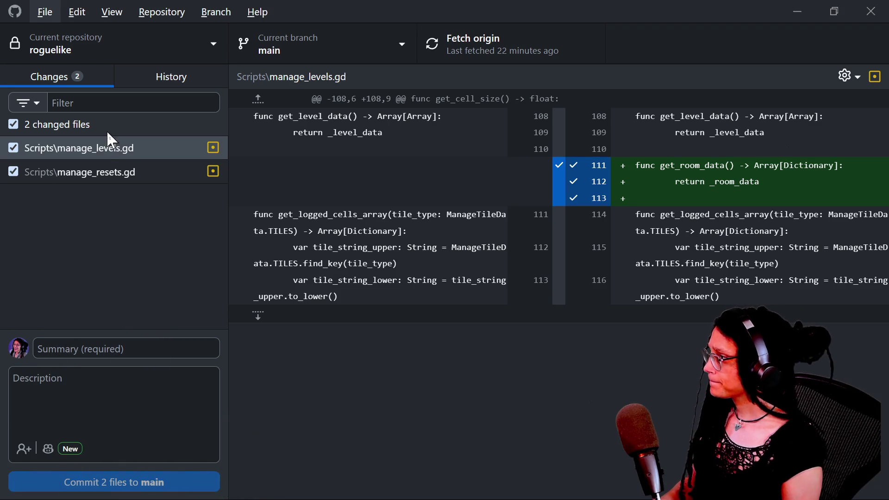
Step: Review the manage_resets.gd diff and commit with summary 'room data clears on level reset!'
{"action": "left_click", "coordinate": [100, 172]}
{"action": "left_click", "coordinate": [107, 342]}
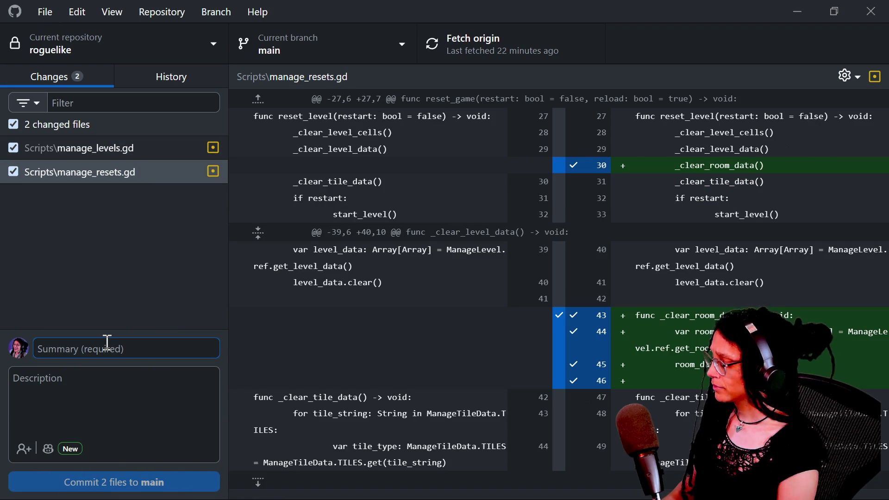
{"action": "type", "text": "room data"}
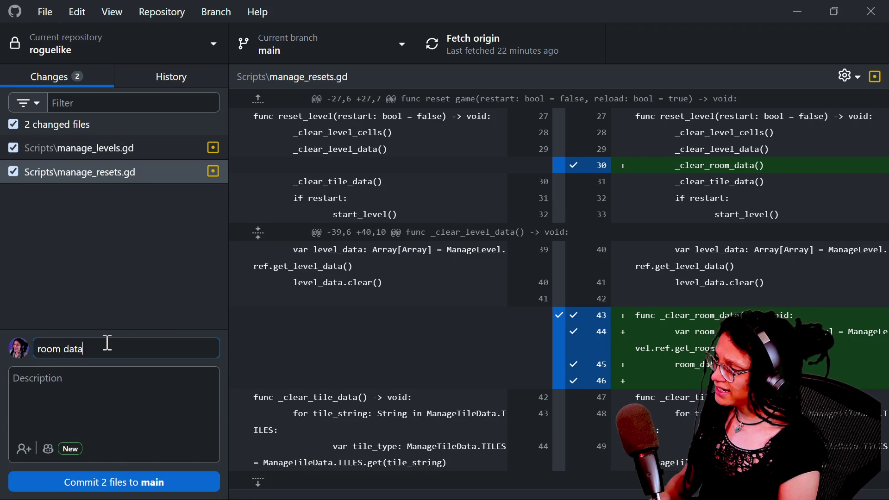
{"action": "type", "text": " clears on level"}
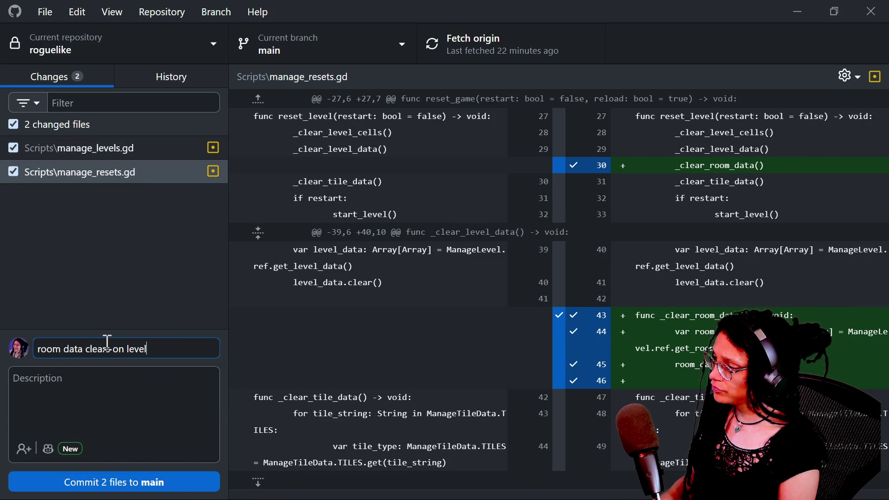
{"action": "type", "text": " reset!"}
{"action": "left_click", "coordinate": [163, 481]}
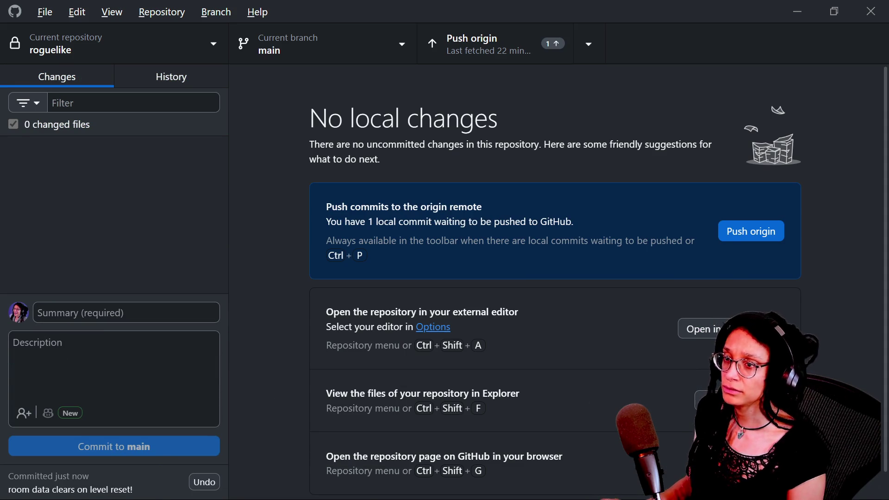
{"action": "key", "text": "alt+Tab"}
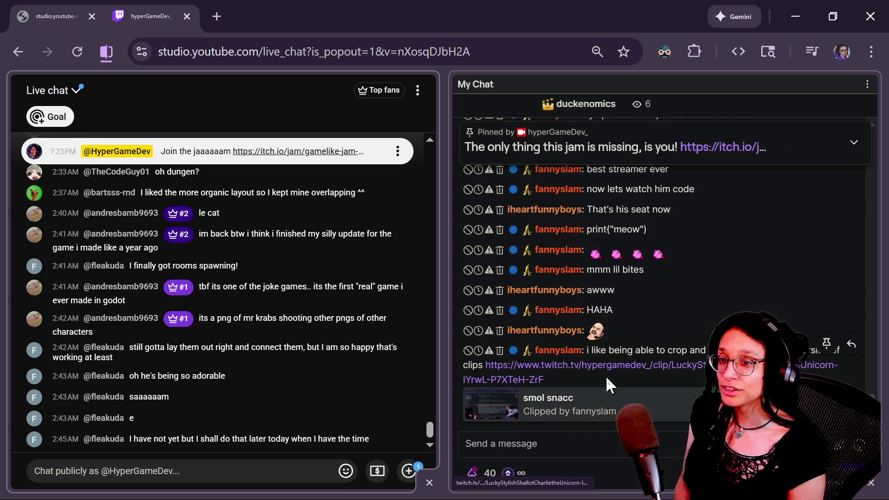
Step: Select the clip link in the viewer's Twitch chat message
{"action": "mouse_move", "coordinate": [545, 379]}
{"action": "left_mouse_down"}
{"action": "mouse_move", "coordinate": [467, 351]}
{"action": "mouse_move", "coordinate": [488, 364]}
{"action": "left_mouse_up"}
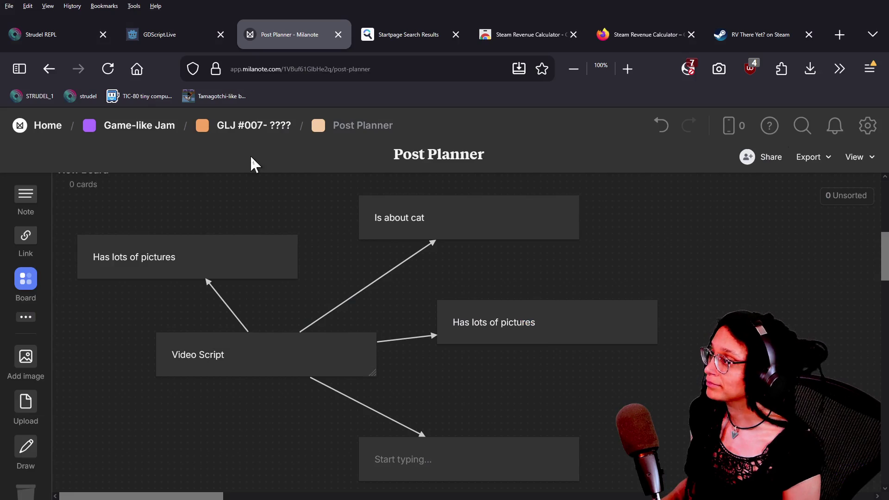
Step: Paste the clip link into the Startpage tab's address bar and watch the clip
{"action": "left_click", "coordinate": [395, 34]}
{"action": "left_click", "coordinate": [395, 63]}
{"action": "key", "text": "ctrl+v"}
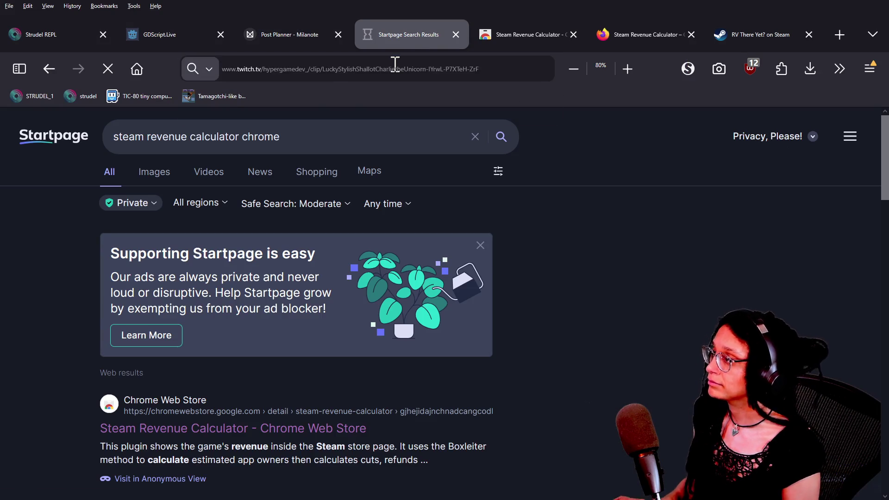
{"action": "key", "text": "Return"}
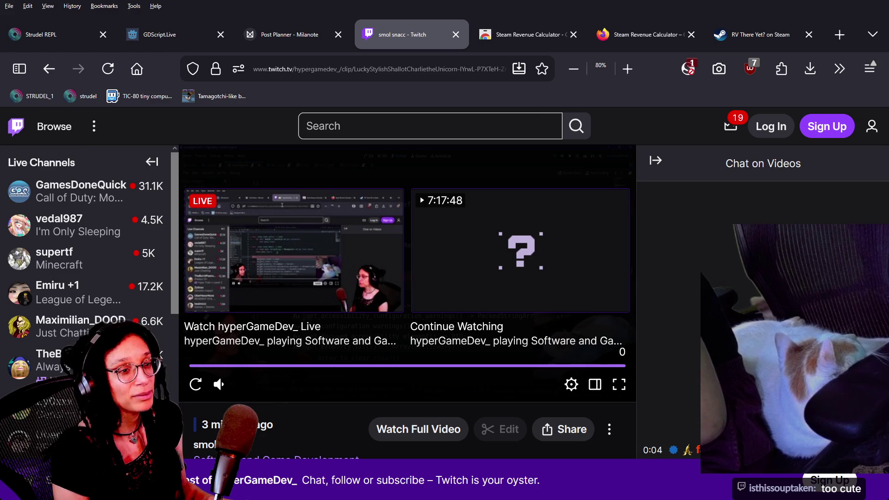
{"action": "key", "text": "alt+Tab"}
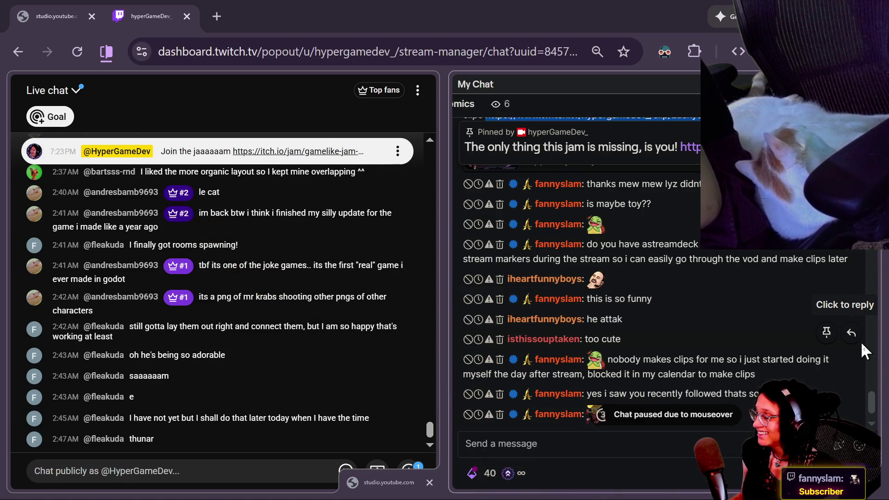
Step: Leave the Twitch chat and return to the manage_resets.gd script in Godot
{"action": "key", "text": "alt+Tab"}
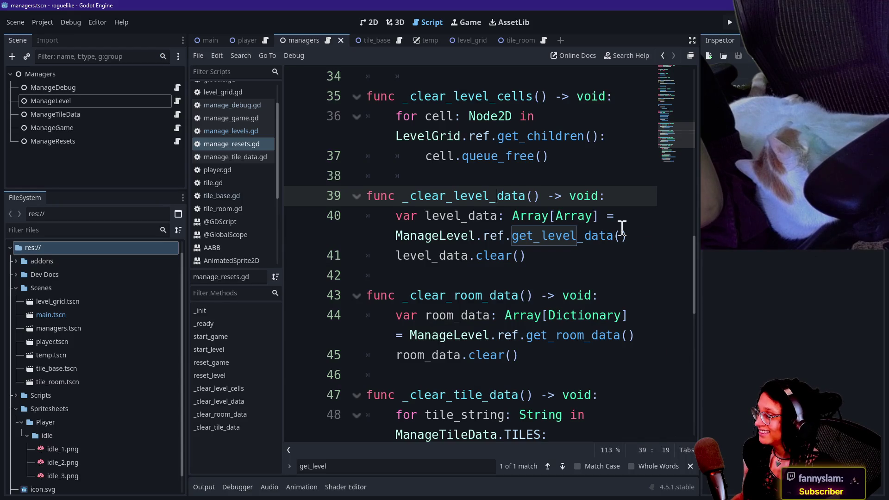
Step: Review the room-data lines 41–45 of manage_resets.gd with the caret
{"action": "left_click", "coordinate": [619, 259]}
{"action": "key", "text": "Down"}
{"action": "key", "text": "Down"}
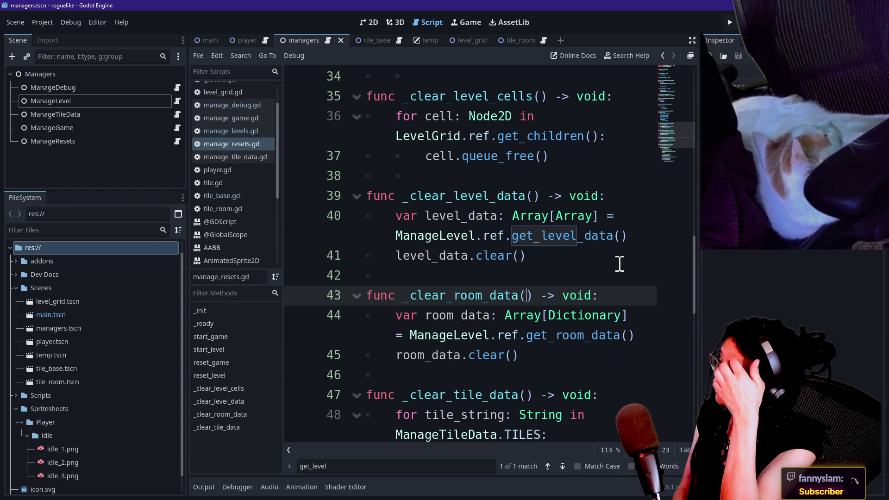
{"action": "left_click", "coordinate": [523, 296]}
{"action": "left_click", "coordinate": [524, 275]}
{"action": "key", "text": "Down"}
{"action": "key", "text": "Down"}
{"action": "key", "text": "Down"}
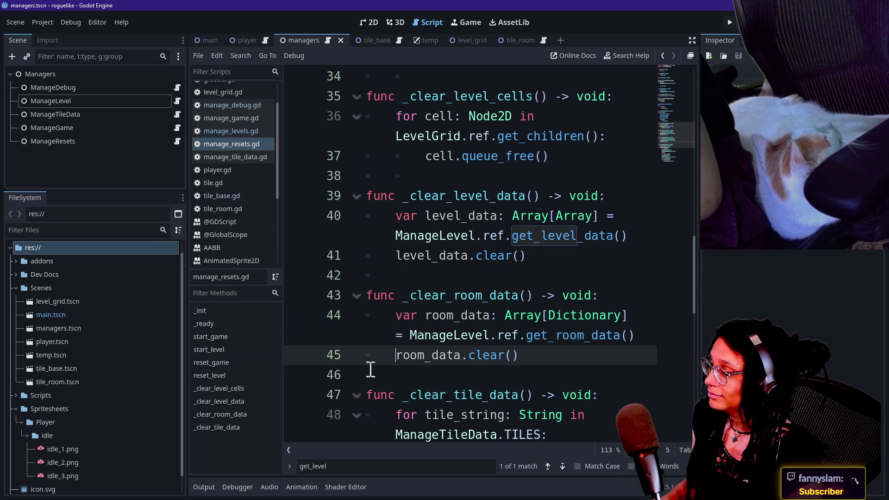
Step: Hide the script list to unwrap lines 43–47, then bring up player.gd
{"action": "left_click", "coordinate": [288, 449]}
{"action": "left_click", "coordinate": [474, 295]}
{"action": "key", "text": "Down"}
{"action": "key", "text": "Down"}
{"action": "key", "text": "Down"}
{"action": "key", "text": "Up"}
{"action": "key", "text": "Up"}
{"action": "key", "text": "Down"}
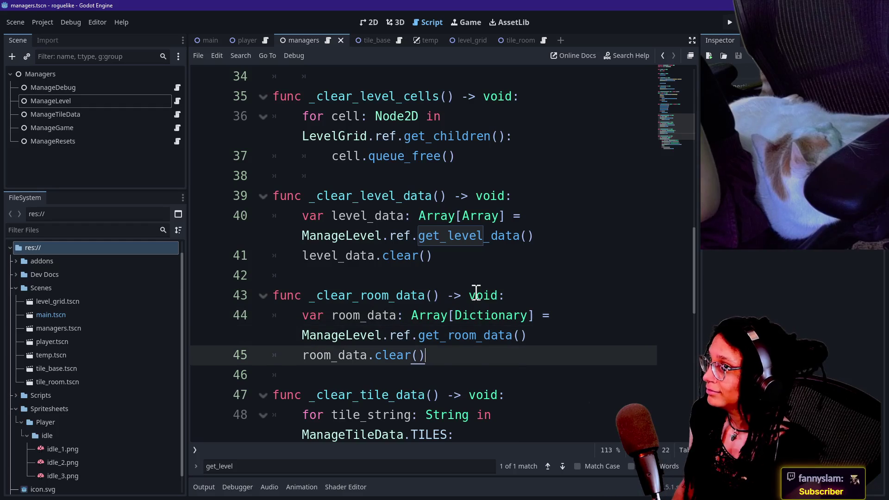
{"action": "key", "text": "Down"}
{"action": "key", "text": "Down"}
{"action": "key", "text": "Down"}
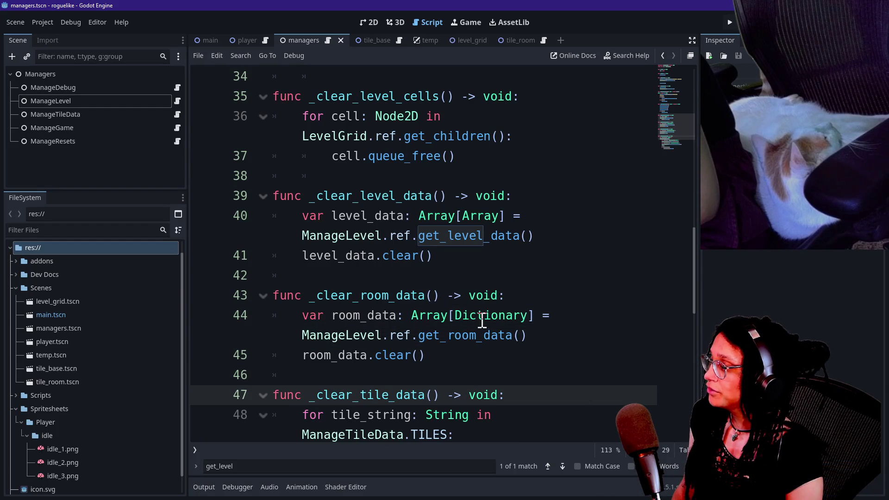
{"action": "left_click", "coordinate": [484, 336]}
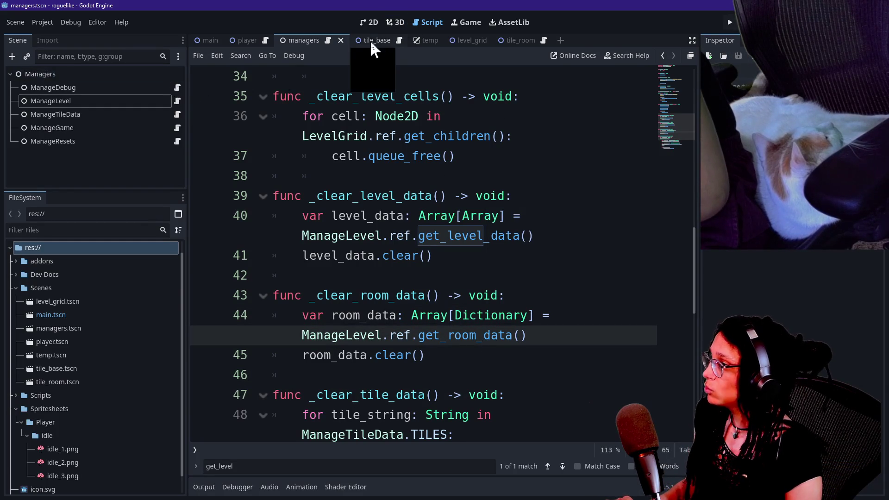
{"action": "left_click", "coordinate": [245, 41]}
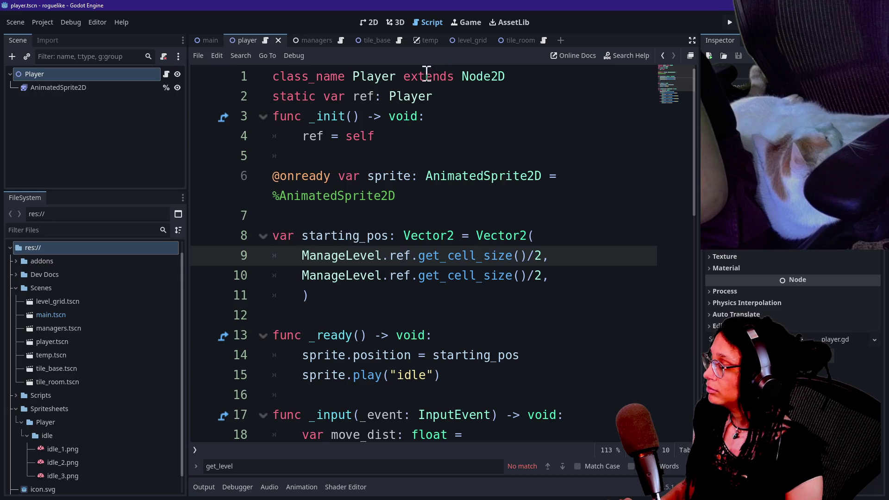
Step: Quick-open manage_levels.gd and hide the side panels for more code room
{"action": "left_click", "coordinate": [384, 157]}
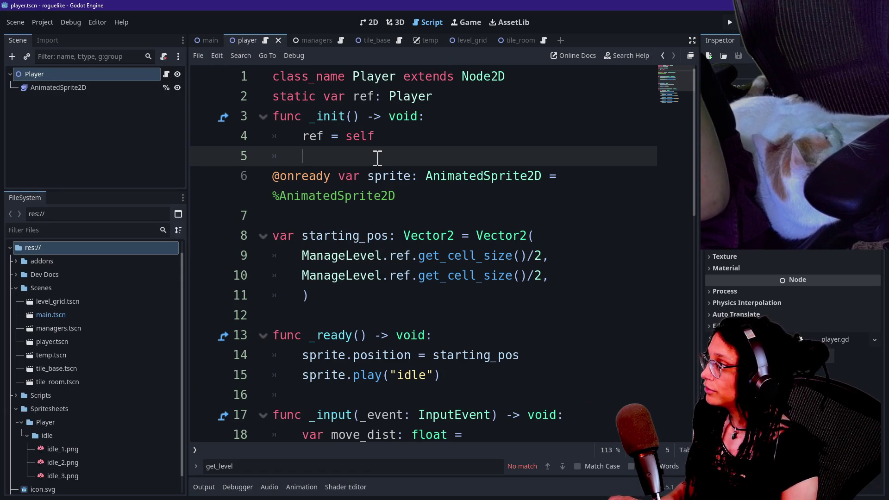
{"action": "key", "text": "shift+alt+o"}
{"action": "type", "text": "level"}
{"action": "key", "text": "Down"}
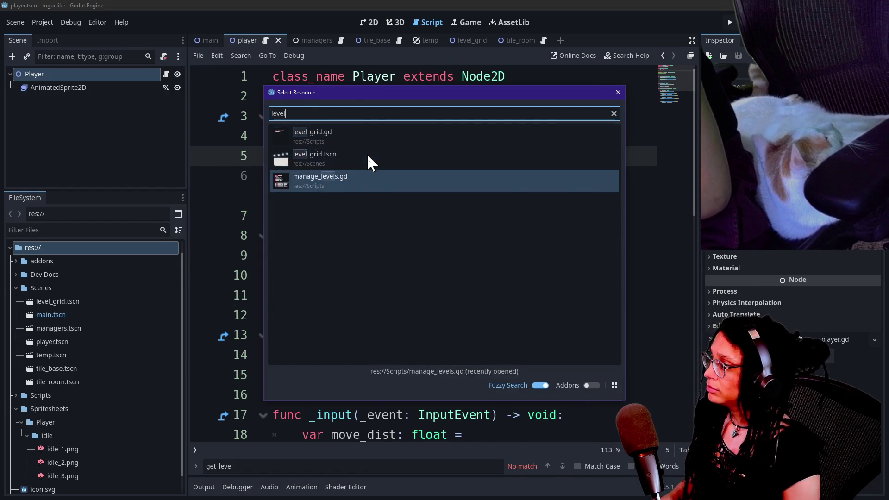
{"action": "key", "text": "Return"}
{"action": "key", "text": "ctrl+shift+F11"}
Step: Find _generate_tiles and select the room-tiles call on lines 279–283
{"action": "left_click", "coordinate": [269, 300]}
{"action": "key", "text": "ctrl+f"}
{"action": "type", "text": "generate"}
{"action": "key", "text": "Return"}
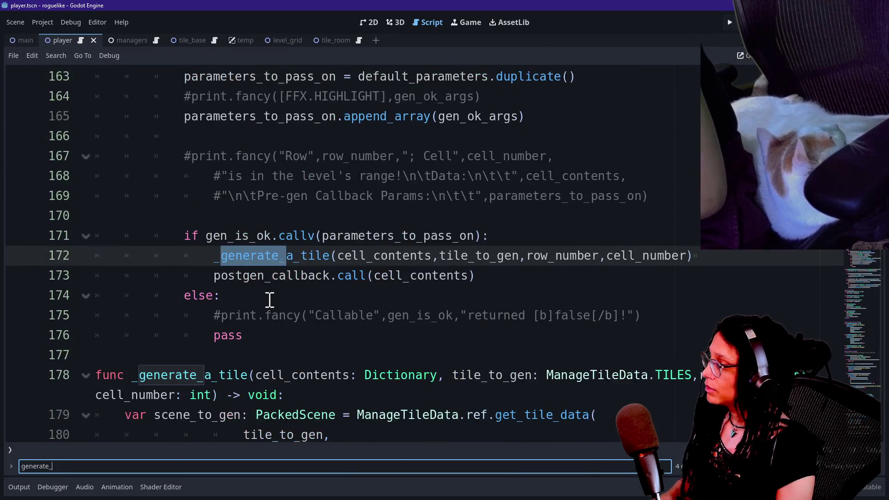
{"action": "type", "text": "tiles"}
{"action": "scroll", "coordinate": [269, 299], "scroll_direction": "down", "scroll_amount": 5}
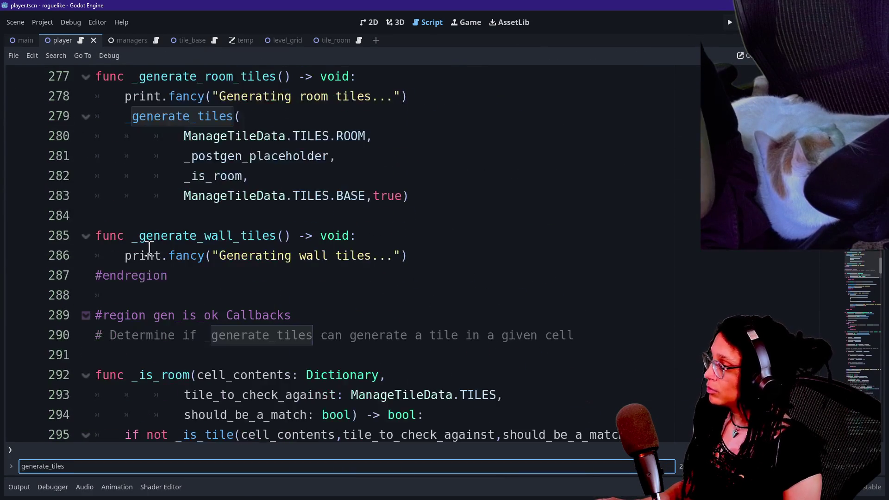
{"action": "left_click_drag", "start_coordinate": [139, 236], "coordinate": [262, 276]}
{"action": "left_click", "coordinate": [262, 276]}
{"action": "mouse_move", "coordinate": [419, 191]}
{"action": "left_mouse_down"}
{"action": "mouse_move", "coordinate": [58, 113]}
{"action": "mouse_move", "coordinate": [56, 95]}
{"action": "mouse_move", "coordinate": [64, 110]}
{"action": "left_mouse_up"}
{"action": "key", "text": "ctrl+c"}
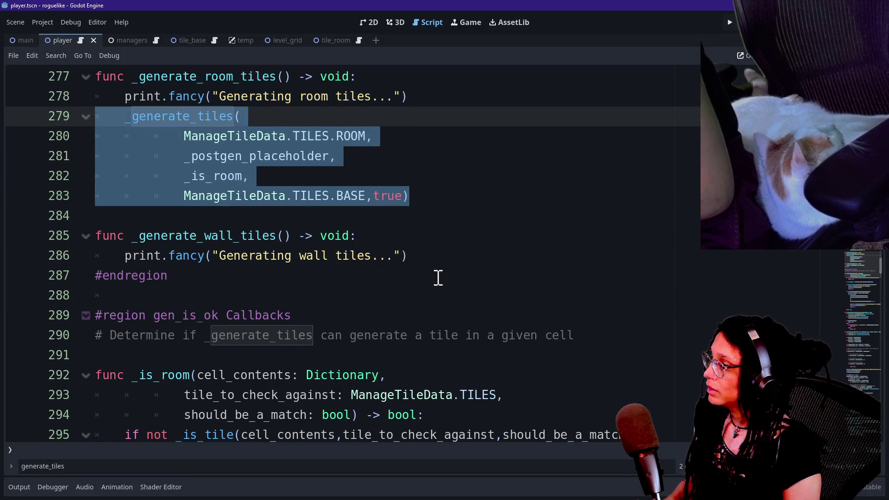
Step: Paste the room-tiles call into _generate_wall_tiles on its own line 287
{"action": "left_click", "coordinate": [436, 262]}
{"action": "key", "text": "ctrl+v"}
{"action": "key", "text": "ctrl+z"}
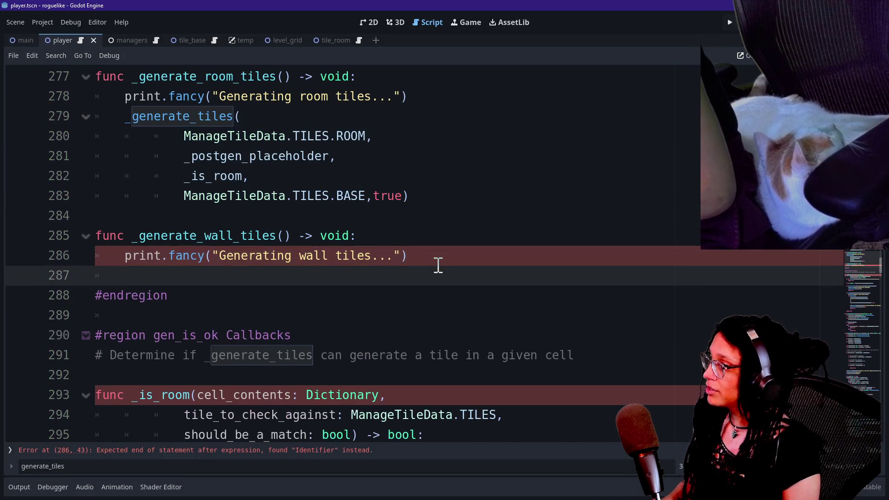
{"action": "key", "text": "ctrl+y"}
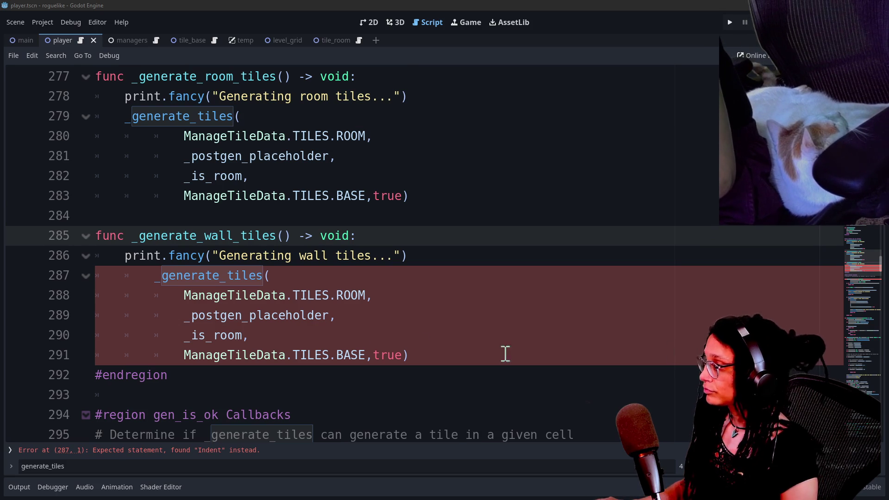
{"action": "left_click", "coordinate": [362, 335]}
{"action": "key", "text": "Down"}
{"action": "key", "text": "Down"}
{"action": "key", "text": "Down"}
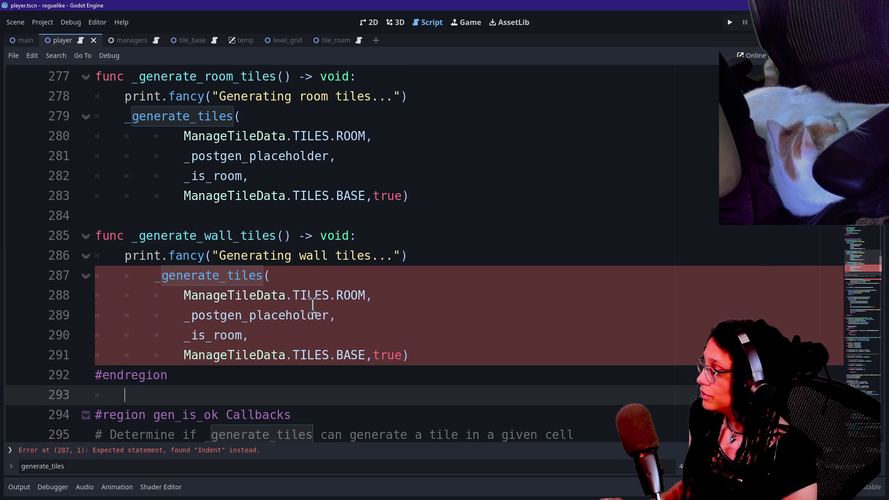
{"action": "left_click_drag", "start_coordinate": [195, 287], "coordinate": [365, 335]}
{"action": "key", "text": "Down"}
{"action": "key", "text": "Down"}
{"action": "key", "text": "Down"}
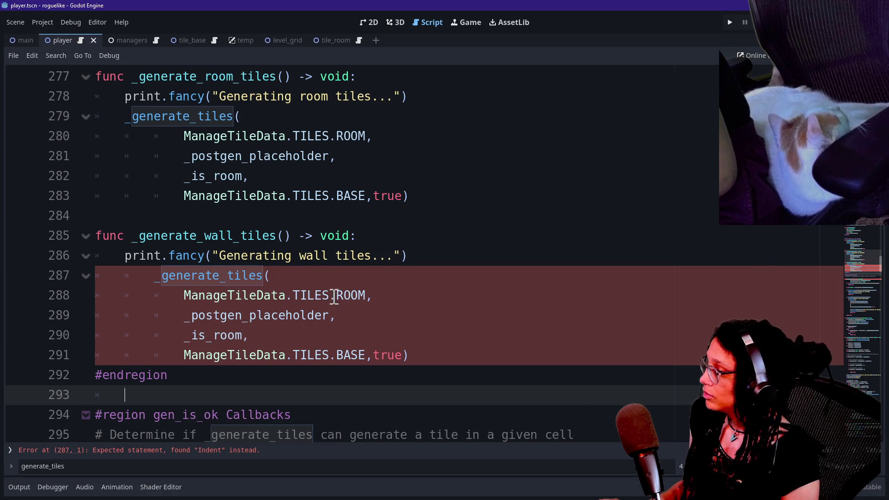
Step: Change the pasted call's TILES.ROOM to TILES.WALL and dedent it one level
{"action": "left_click", "coordinate": [351, 295]}
{"action": "key", "text": "BackSpace"}
{"action": "key", "text": "BackSpace"}
{"action": "key", "text": "Delete"}
{"action": "key", "text": "Delete"}
{"action": "type", "text": "WALL"}
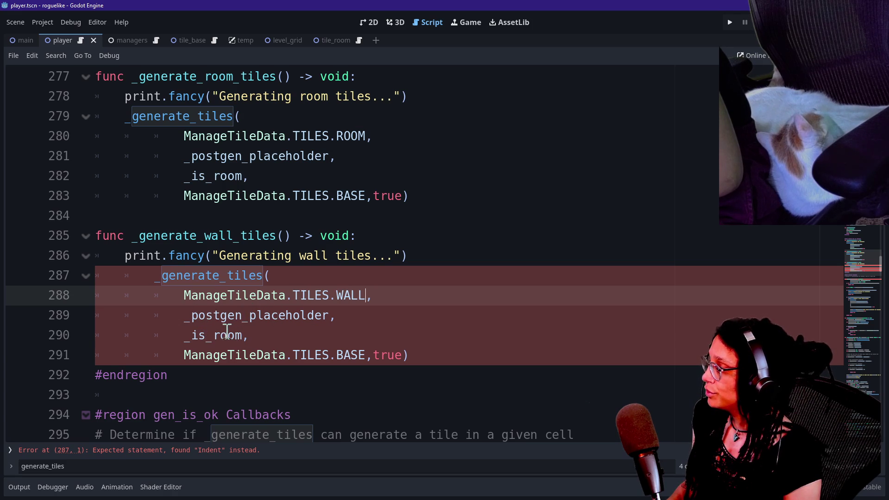
{"action": "left_click_drag", "start_coordinate": [218, 280], "coordinate": [266, 363]}
{"action": "key", "text": "shift+Tab"}
{"action": "left_click", "coordinate": [204, 324]}
Step: Replace _is_room with _is_wall and the last argument BASE with ROOM
{"action": "double_click", "coordinate": [197, 335]}
{"action": "type", "text": "wall"}
{"action": "left_click", "coordinate": [252, 342]}
{"action": "double_click", "coordinate": [210, 355]}
{"action": "left_click", "coordinate": [149, 355]}
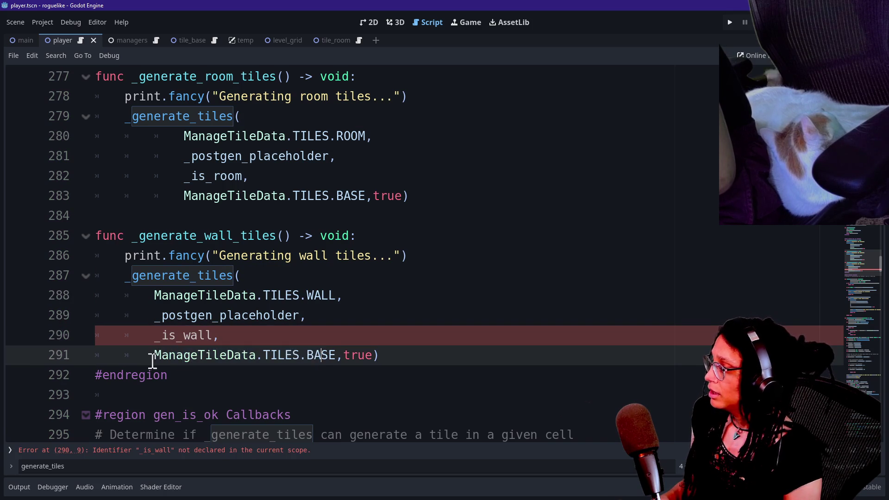
{"action": "left_click_drag", "start_coordinate": [155, 354], "coordinate": [329, 357]}
{"action": "left_click", "coordinate": [329, 356]}
{"action": "double_click", "coordinate": [326, 355]}
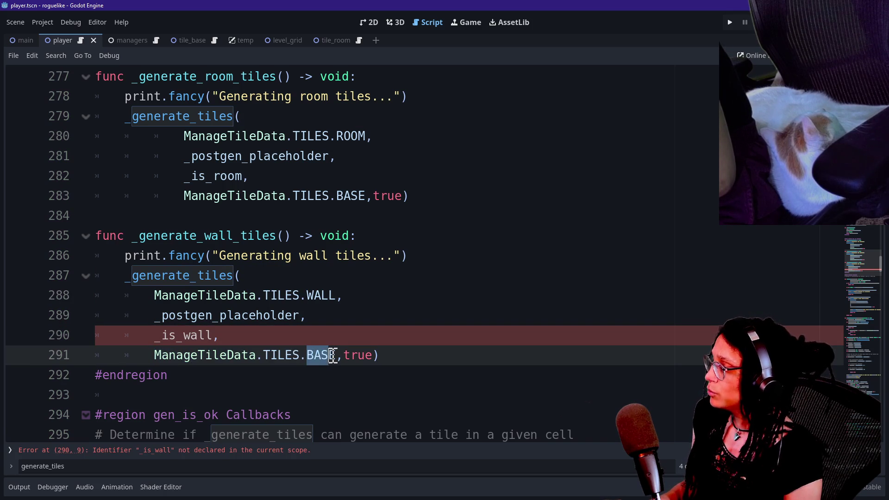
{"action": "type", "text": "ROOM"}
{"action": "mouse_move", "coordinate": [149, 354]}
{"action": "left_mouse_down"}
{"action": "mouse_move", "coordinate": [402, 357]}
{"action": "mouse_move", "coordinate": [228, 367]}
{"action": "mouse_move", "coordinate": [142, 359]}
{"action": "mouse_move", "coordinate": [221, 336]}
{"action": "left_mouse_up"}
Step: Dedent the original room-tiles call's arguments on lines 280–283 one level
{"action": "left_click_drag", "start_coordinate": [184, 176], "coordinate": [234, 176]}
{"action": "mouse_move", "coordinate": [228, 136]}
{"action": "left_mouse_down"}
{"action": "mouse_move", "coordinate": [240, 174]}
{"action": "mouse_move", "coordinate": [234, 193]}
{"action": "left_mouse_up"}
{"action": "key", "text": "shift+Tab"}
{"action": "scroll", "coordinate": [234, 189], "scroll_direction": "up", "scroll_amount": 3}
{"action": "left_click_drag", "start_coordinate": [235, 156], "coordinate": [266, 222]}
{"action": "scroll", "coordinate": [265, 221], "scroll_direction": "down", "scroll_amount": 2}
{"action": "left_click", "coordinate": [179, 280]}
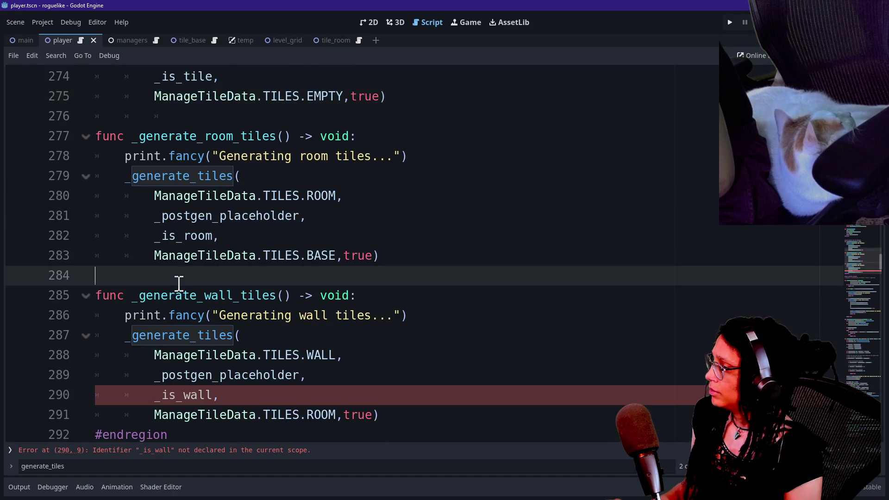
{"action": "left_click", "coordinate": [171, 264]}
{"action": "left_click", "coordinate": [339, 255]}
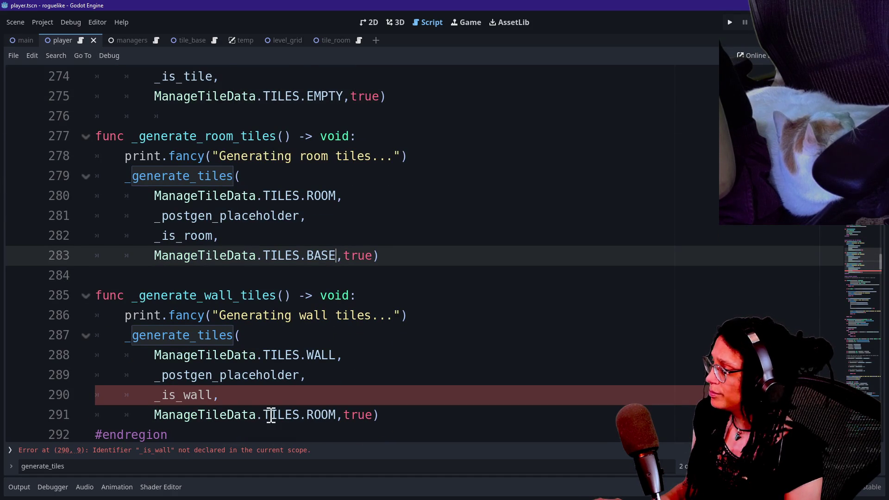
{"action": "key", "text": "Down"}
{"action": "key", "text": "Down"}
{"action": "key", "text": "Down"}
Step: Jump to the _is_room function definition and scroll below it
{"action": "left_click", "coordinate": [182, 396]}
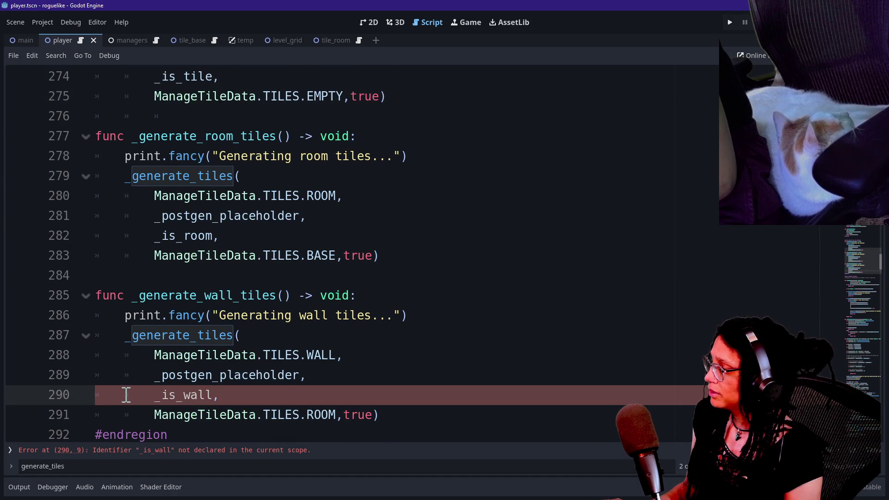
{"action": "left_click", "coordinate": [187, 236], "text": "ctrl"}
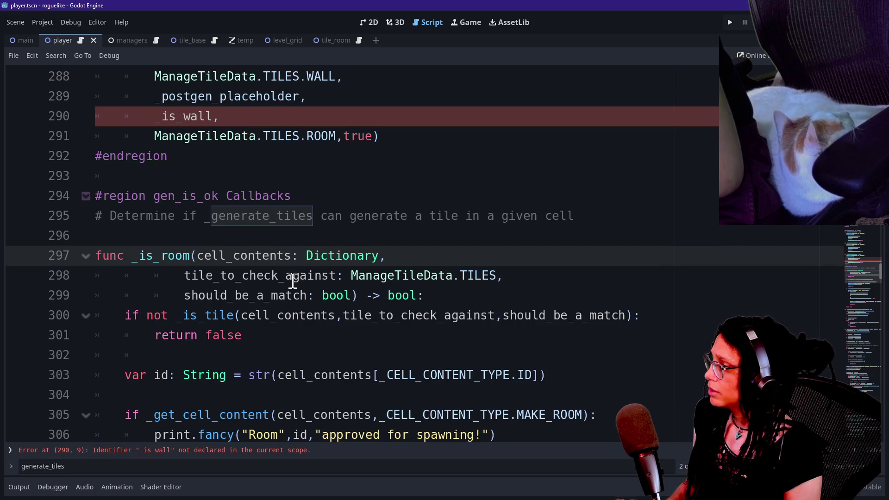
{"action": "scroll", "coordinate": [292, 280], "scroll_direction": "down", "scroll_amount": 1}
{"action": "scroll", "coordinate": [293, 280], "scroll_direction": "down", "scroll_amount": 9}
Step: Add 'func _is_wall() -> void:' after _is_room's return false, starting an empty body
{"action": "left_click", "coordinate": [268, 241]}
{"action": "key", "text": "Return"}
{"action": "key", "text": "Return"}
{"action": "key", "text": "BackSpace"}
{"action": "type", "text": "u"}
{"action": "key", "text": "BackSpace"}
{"action": "key", "text": "BackSpace"}
{"action": "type", "text": "func _is_wall() ->"}
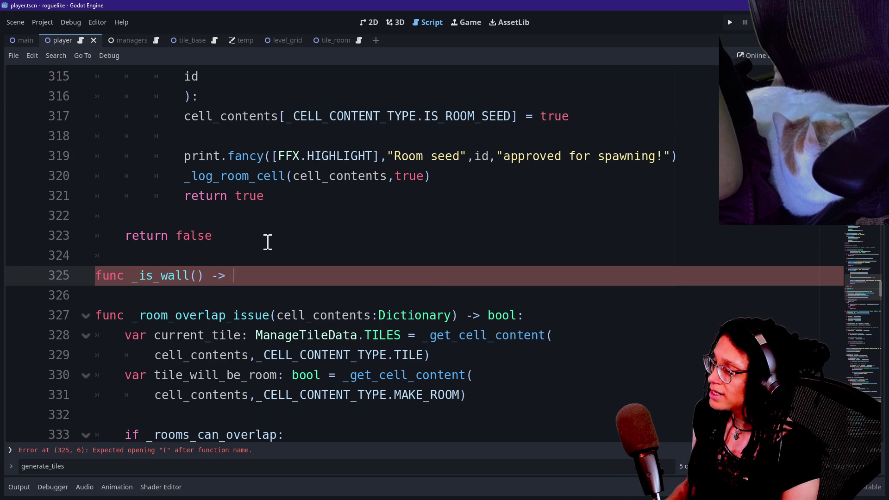
{"action": "key", "text": "Return"}
{"action": "key", "text": "BackSpace"}
{"action": "key", "text": "BackSpace"}
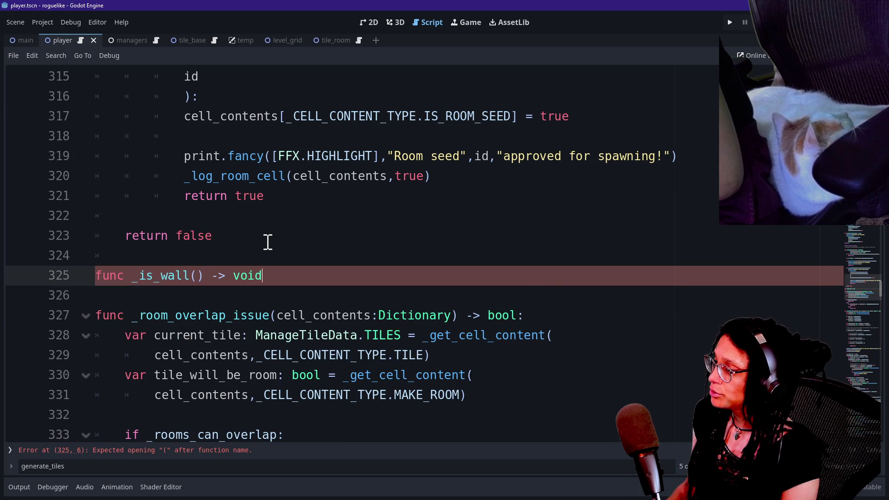
{"action": "type", "text": ":"}
{"action": "key", "text": "Return"}
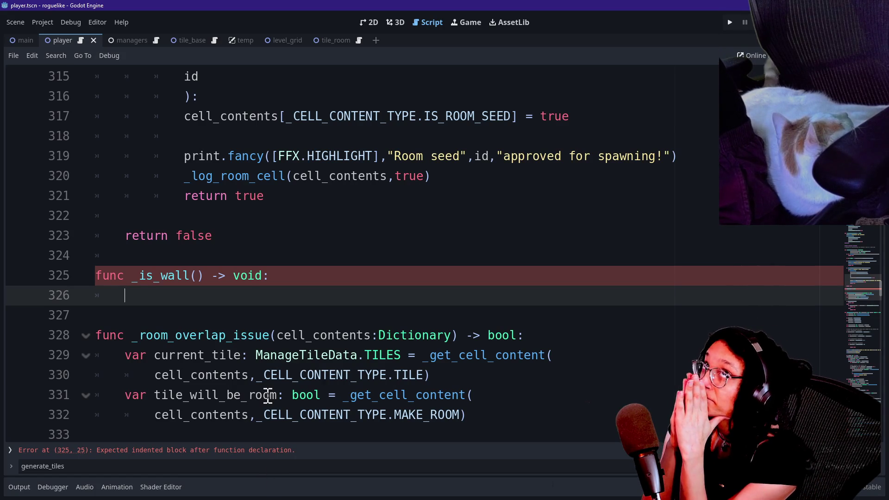
Step: Scroll up and search the script for 'generate_'
{"action": "scroll", "coordinate": [239, 343], "scroll_direction": "up", "scroll_amount": 4}
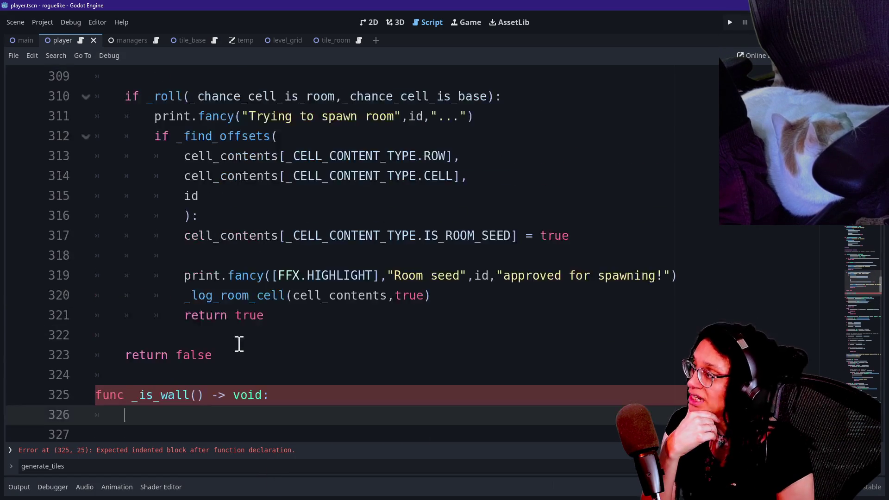
{"action": "scroll", "coordinate": [233, 190], "scroll_direction": "up", "scroll_amount": 1}
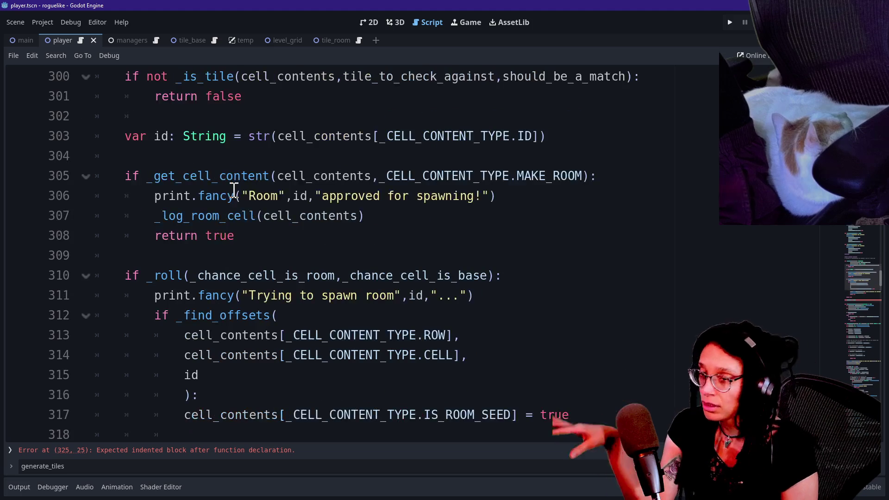
{"action": "scroll", "coordinate": [234, 190], "scroll_direction": "up", "scroll_amount": 2}
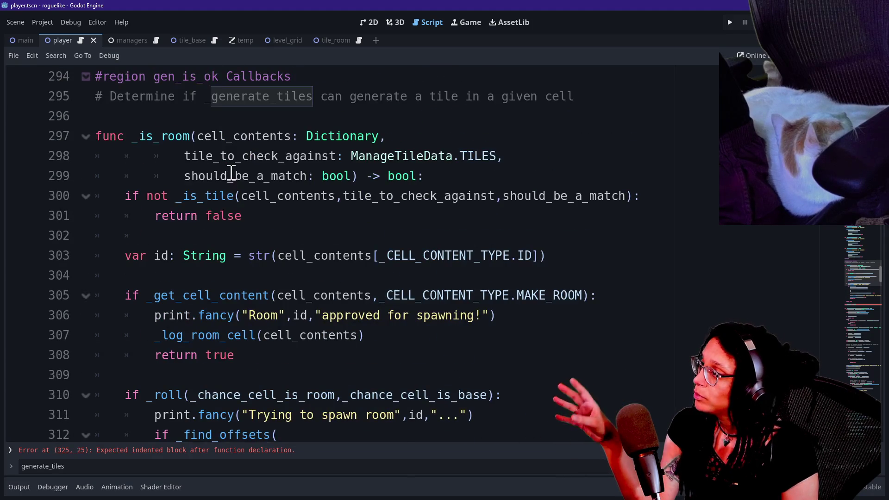
{"action": "key", "text": "ctrl+f"}
{"action": "type", "text": "generate_"}
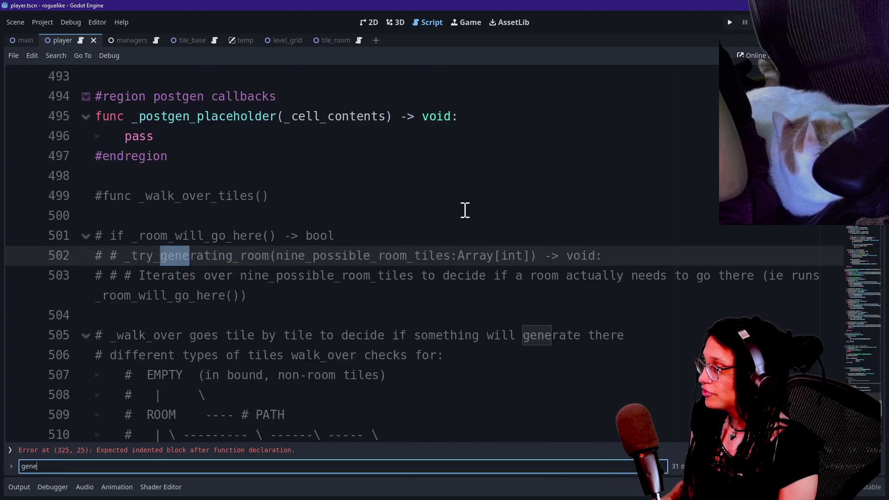
{"action": "key", "text": "BackSpace"}
{"action": "key", "text": "BackSpace"}
{"action": "type", "text": "tiles"}
{"action": "key", "text": "Return"}
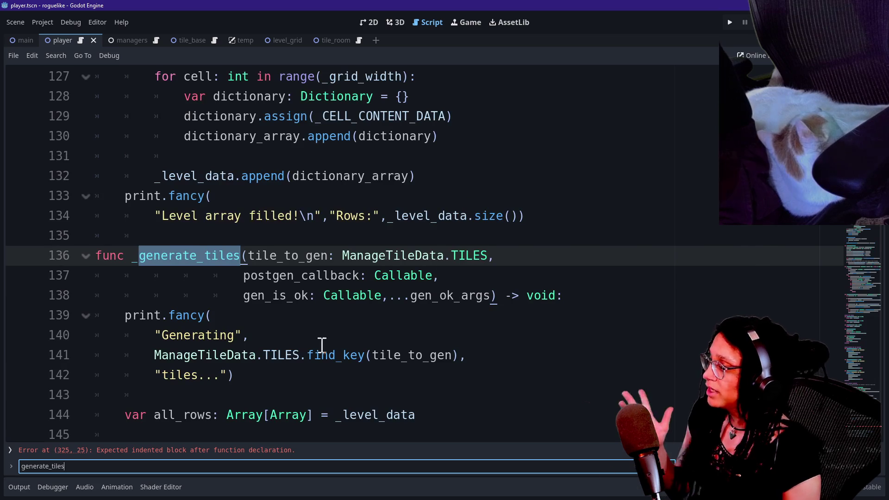
{"action": "left_click", "coordinate": [212, 298]}
{"action": "double_click", "coordinate": [213, 257]}
{"action": "left_click", "coordinate": [284, 273]}
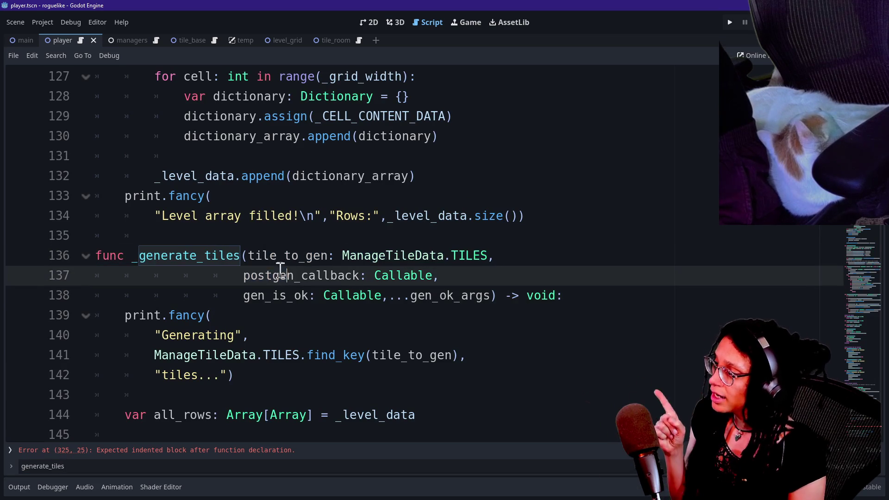
{"action": "left_click_drag", "start_coordinate": [250, 260], "coordinate": [476, 292]}
{"action": "left_click", "coordinate": [485, 292]}
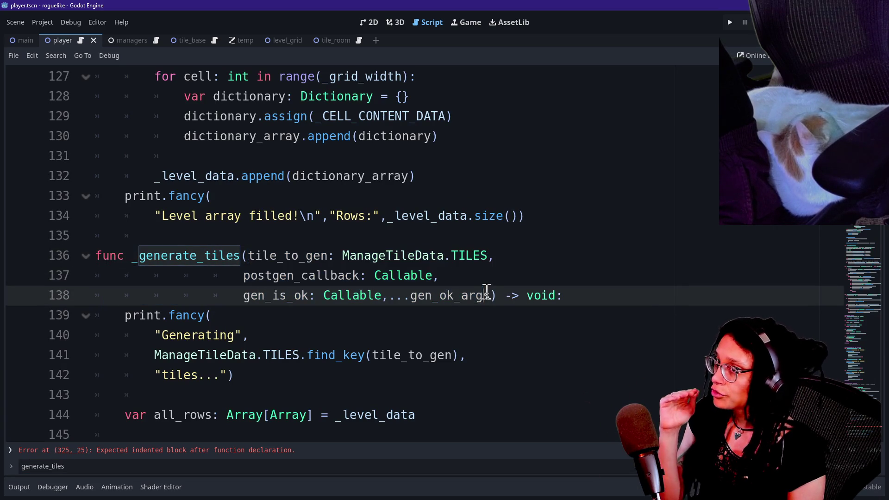
{"action": "left_click_drag", "start_coordinate": [250, 258], "coordinate": [445, 257]}
{"action": "left_click", "coordinate": [444, 257]}
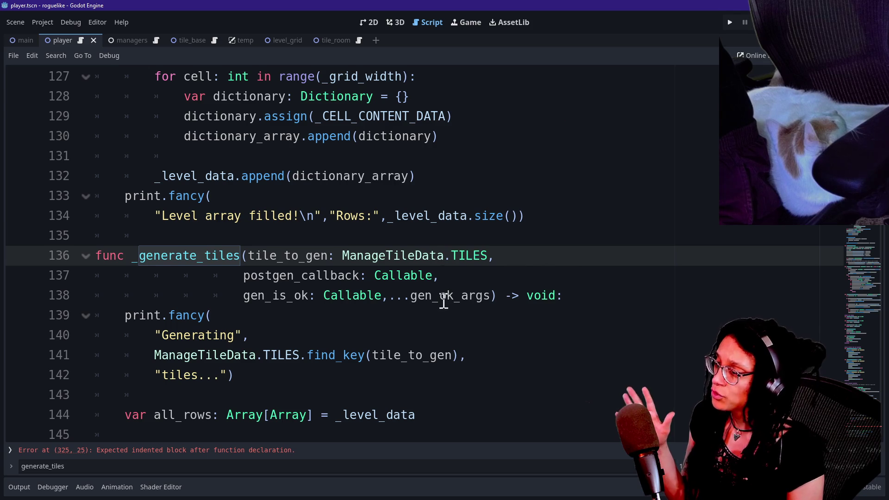
{"action": "left_click_drag", "start_coordinate": [248, 255], "coordinate": [481, 255]}
{"action": "left_click", "coordinate": [359, 255]}
{"action": "left_click", "coordinate": [481, 256]}
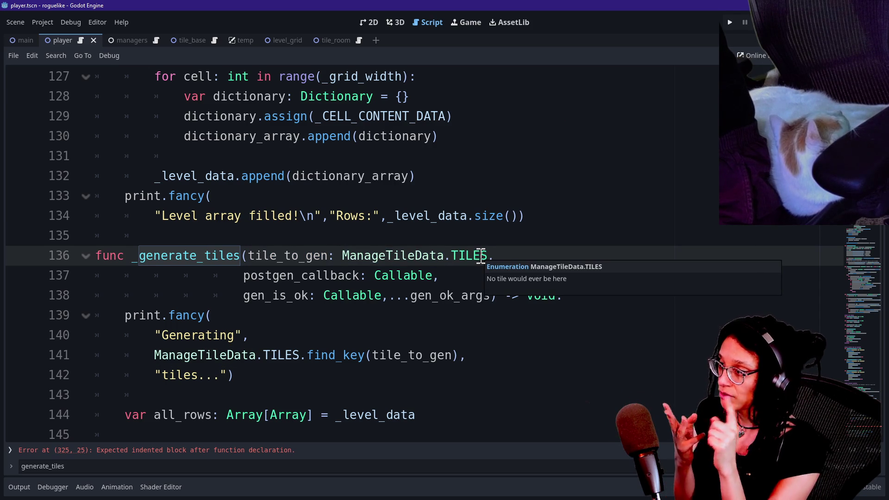
{"action": "left_click_drag", "start_coordinate": [244, 276], "coordinate": [363, 275]}
{"action": "left_click", "coordinate": [408, 264]}
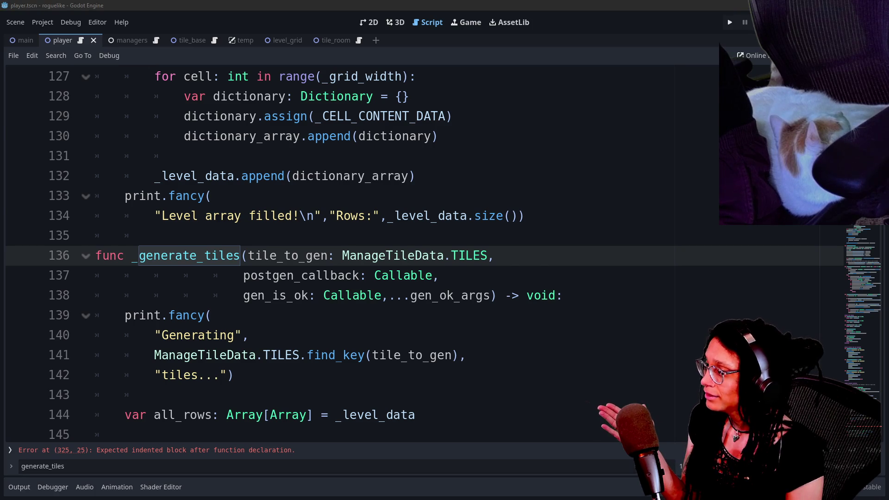
{"action": "mouse_move", "coordinate": [323, 275]}
{"action": "left_mouse_down"}
{"action": "mouse_move", "coordinate": [451, 269]}
{"action": "mouse_move", "coordinate": [224, 272]}
{"action": "left_mouse_up"}
{"action": "left_click", "coordinate": [451, 268]}
{"action": "left_click", "coordinate": [267, 275]}
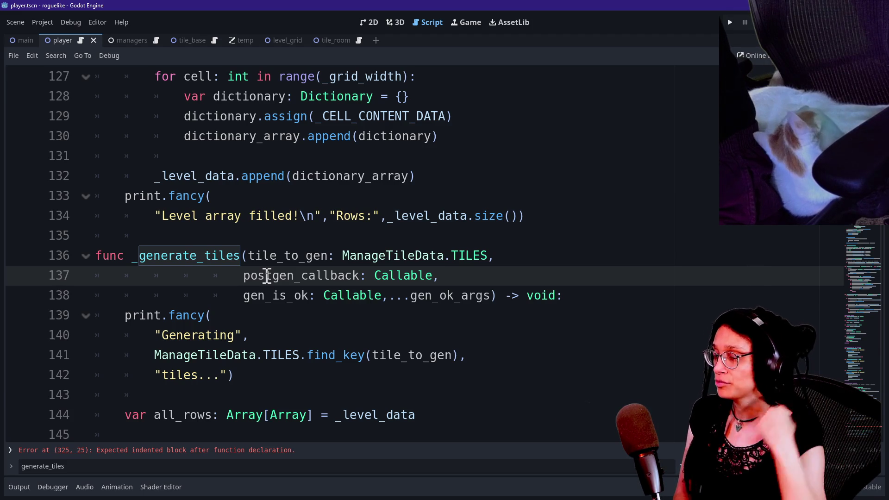
{"action": "left_click_drag", "start_coordinate": [247, 296], "coordinate": [317, 296]}
{"action": "left_click", "coordinate": [326, 296]}
{"action": "mouse_move", "coordinate": [327, 297]}
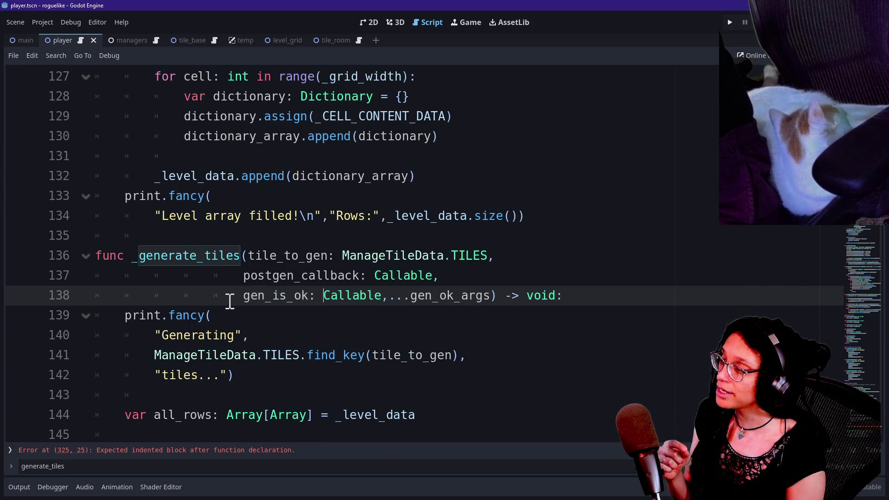
{"action": "left_click_drag", "start_coordinate": [238, 294], "coordinate": [380, 292]}
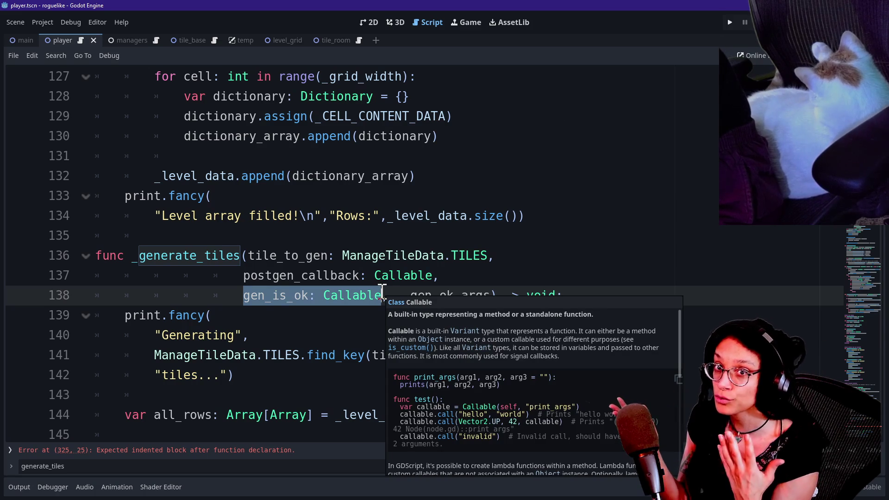
{"action": "left_click", "coordinate": [354, 278]}
{"action": "left_click_drag", "start_coordinate": [389, 296], "coordinate": [490, 300]}
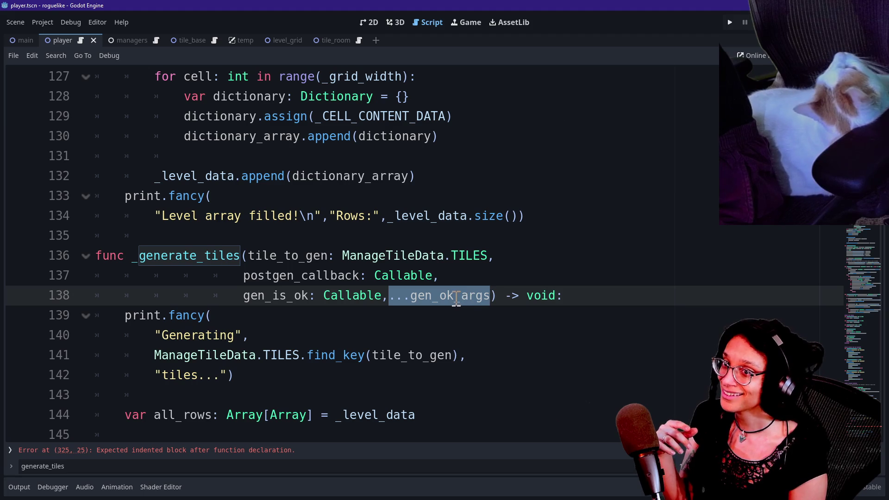
{"action": "left_click_drag", "start_coordinate": [241, 299], "coordinate": [301, 297]}
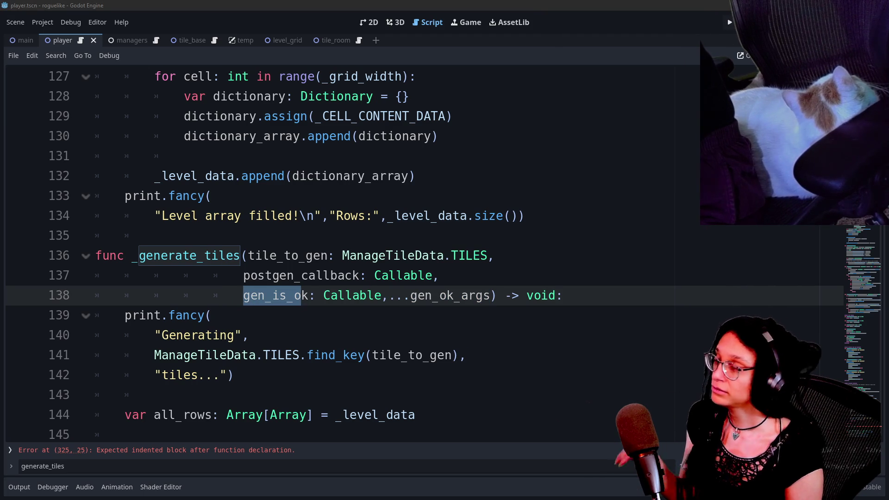
{"action": "left_click", "coordinate": [295, 277]}
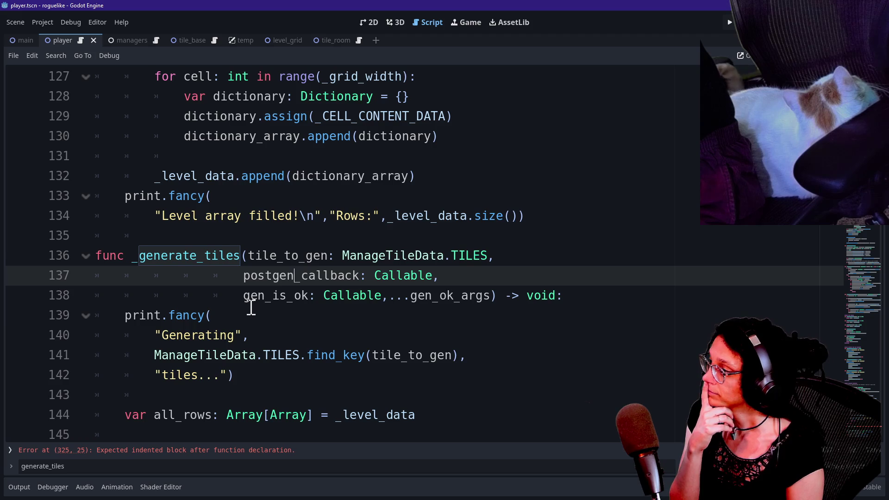
{"action": "scroll", "coordinate": [247, 303], "scroll_direction": "up", "scroll_amount": 10}
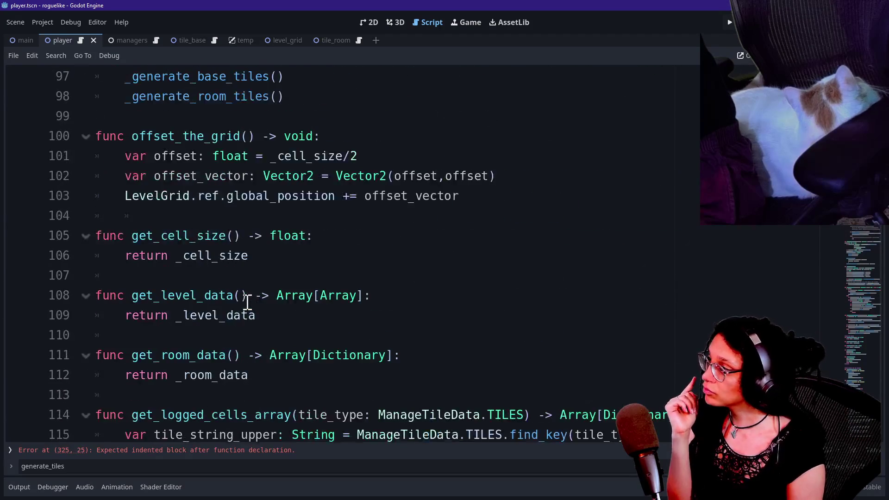
{"action": "scroll", "coordinate": [247, 303], "scroll_direction": "down", "scroll_amount": 2}
{"action": "key", "text": "ctrl+f"}
{"action": "type", "text": "is_wall"}
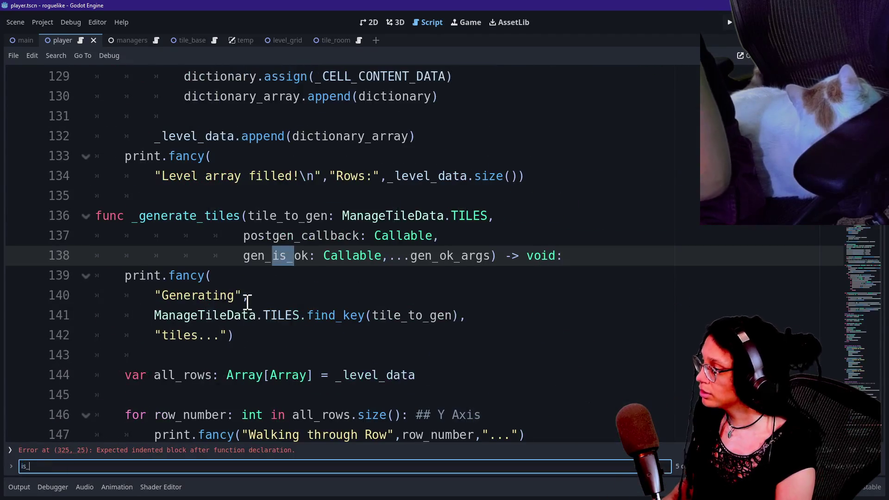
{"action": "scroll", "coordinate": [248, 303], "scroll_direction": "up", "scroll_amount": 1}
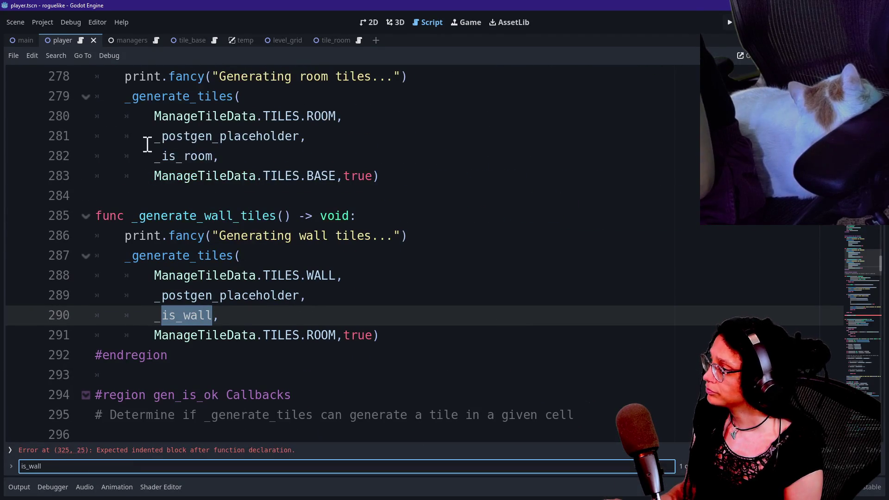
{"action": "left_click_drag", "start_coordinate": [155, 156], "coordinate": [223, 156]}
{"action": "left_click", "coordinate": [222, 156]}
{"action": "left_click_drag", "start_coordinate": [154, 175], "coordinate": [344, 176]}
{"action": "left_click", "coordinate": [234, 176]}
{"action": "left_click", "coordinate": [204, 256]}
{"action": "left_click", "coordinate": [204, 260], "text": "ctrl"}
{"action": "scroll", "coordinate": [383, 284], "scroll_direction": "down", "scroll_amount": 9}
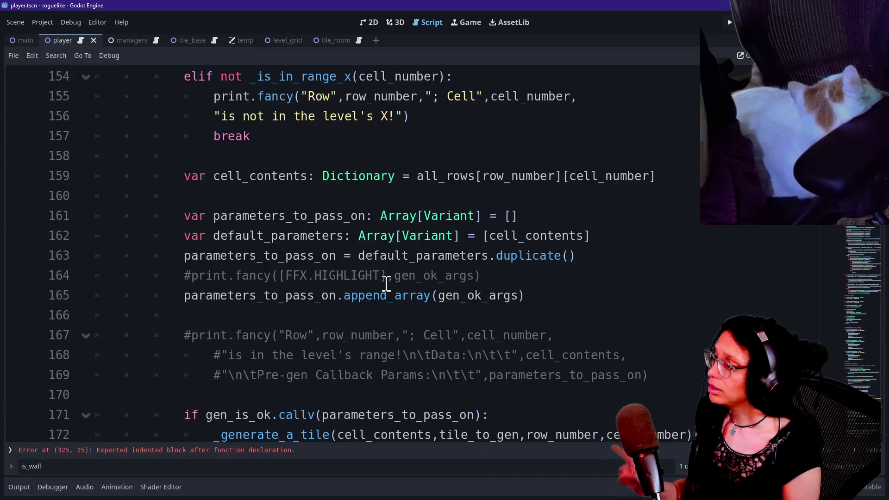
{"action": "scroll", "coordinate": [387, 283], "scroll_direction": "down", "scroll_amount": 4}
{"action": "left_click", "coordinate": [192, 176]}
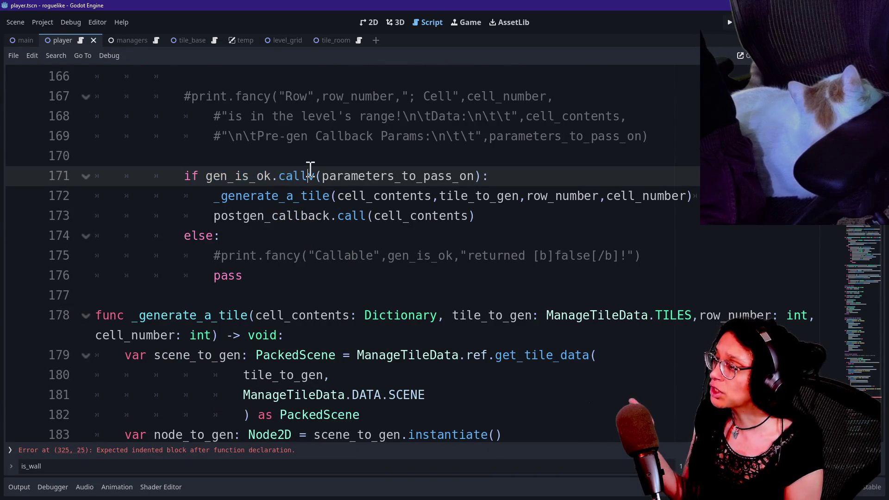
{"action": "scroll", "coordinate": [288, 179], "scroll_direction": "up", "scroll_amount": 1}
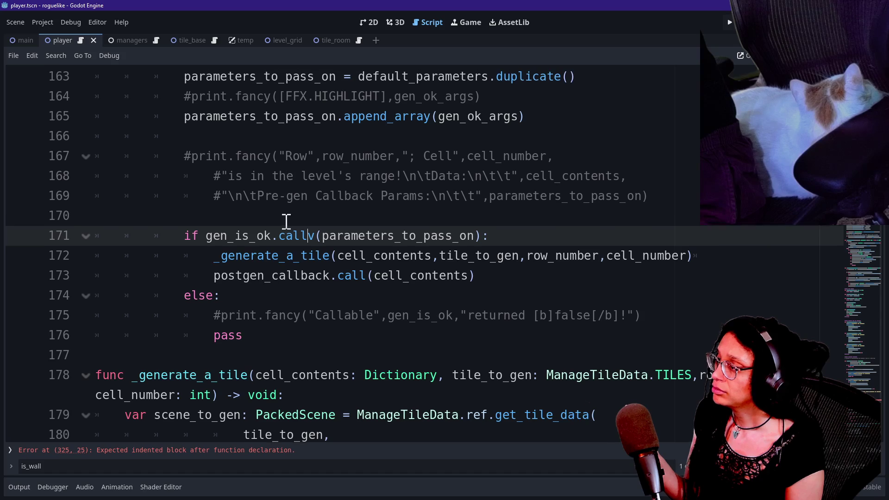
{"action": "left_click_drag", "start_coordinate": [200, 240], "coordinate": [307, 236]}
{"action": "left_click", "coordinate": [308, 236]}
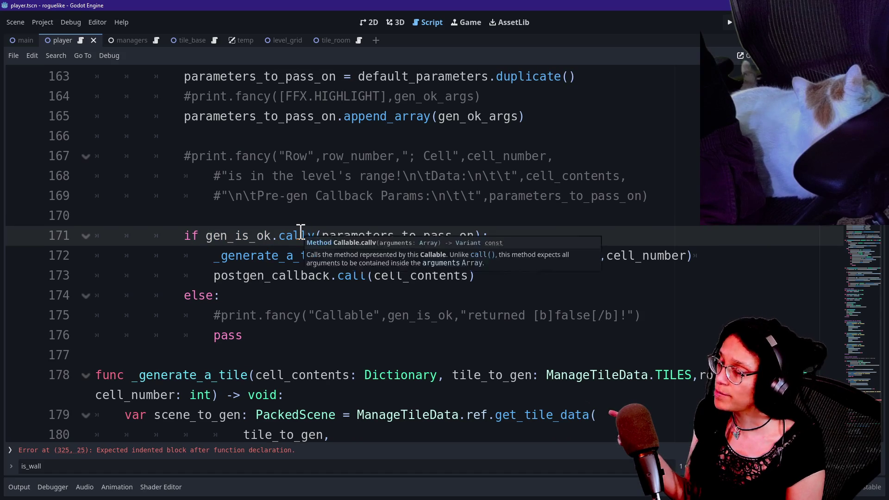
{"action": "scroll", "coordinate": [299, 234], "scroll_direction": "up", "scroll_amount": 2}
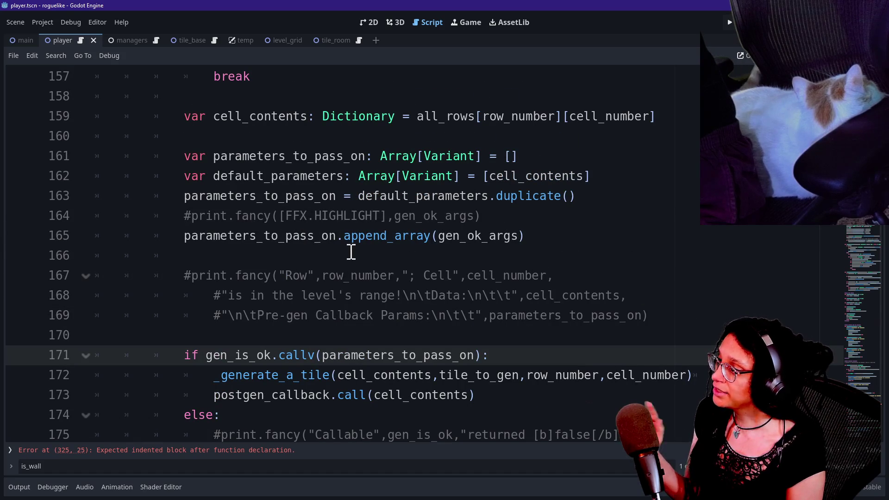
{"action": "left_click_drag", "start_coordinate": [491, 178], "coordinate": [586, 178]}
{"action": "left_click", "coordinate": [479, 217]}
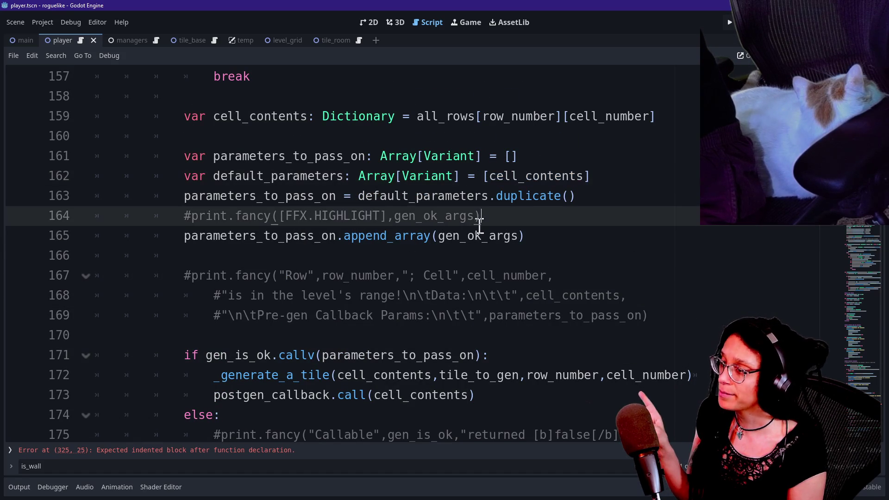
{"action": "left_click", "coordinate": [484, 177]}
{"action": "mouse_move", "coordinate": [490, 182]}
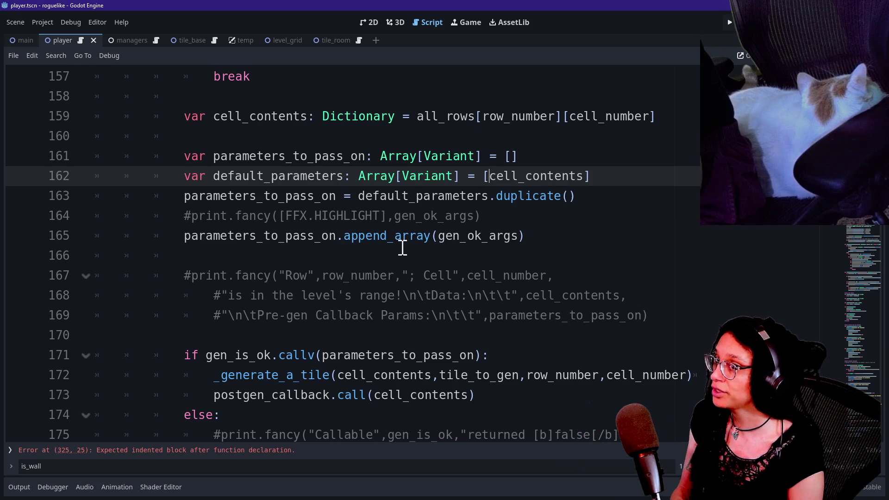
{"action": "scroll", "coordinate": [400, 248], "scroll_direction": "down", "scroll_amount": 4}
{"action": "scroll", "coordinate": [402, 248], "scroll_direction": "down", "scroll_amount": 10}
Step: Find _is_wall( and add a cell_contents:Dictionary parameter inside its parentheses
{"action": "key", "text": "ctrl+f"}
{"action": "type", "text": "is_wall("}
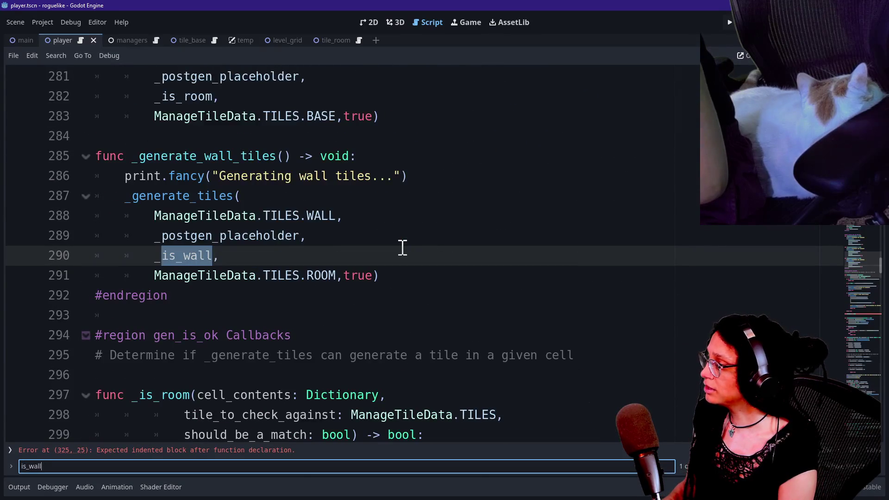
{"action": "left_click", "coordinate": [192, 256]}
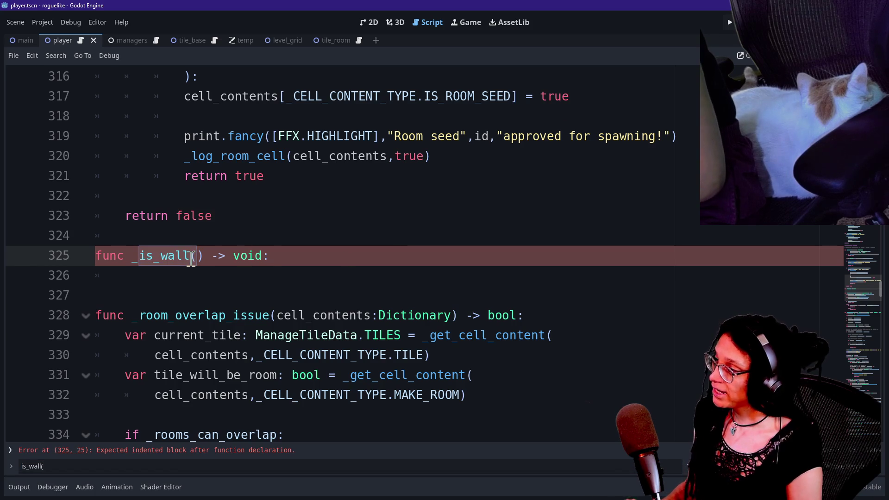
{"action": "type", "text": "cell_con"}
{"action": "type", "text": "tents:Dictinary"}
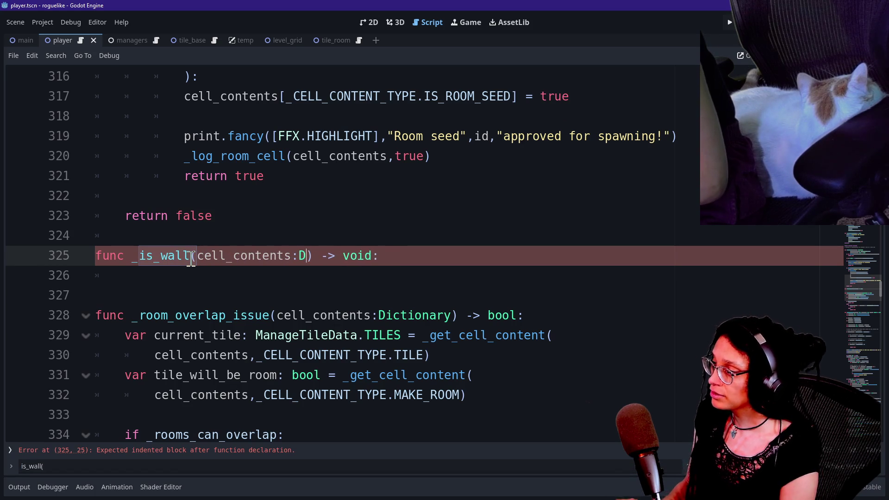
{"action": "key", "text": "BackSpace"}
{"action": "key", "text": "BackSpace"}
{"action": "key", "text": "BackSpace"}
{"action": "type", "text": "onary"}
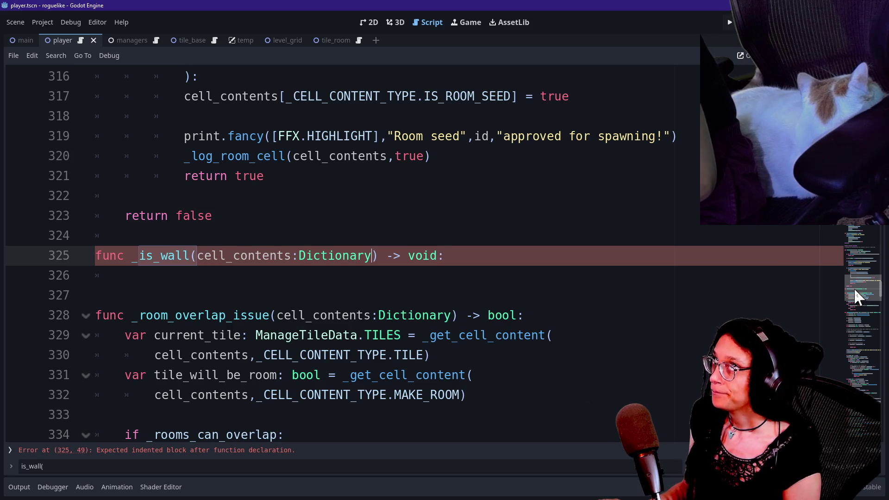
Step: Search for is_wall and follow the wall-tiles call back to the _is_wall definition
{"action": "scroll", "coordinate": [854, 288], "scroll_direction": "down", "scroll_amount": 1}
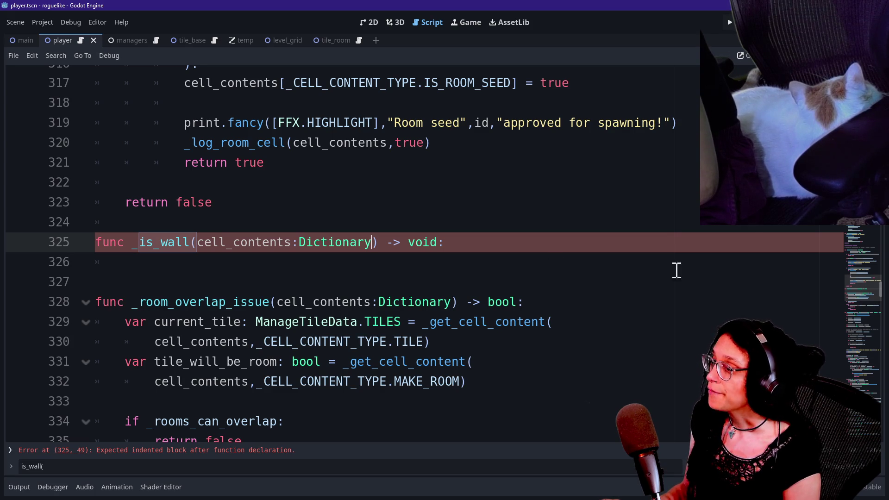
{"action": "left_click_drag", "start_coordinate": [854, 287], "coordinate": [855, 206]}
{"action": "key", "text": "ctrl+f"}
{"action": "type", "text": "is_wall"}
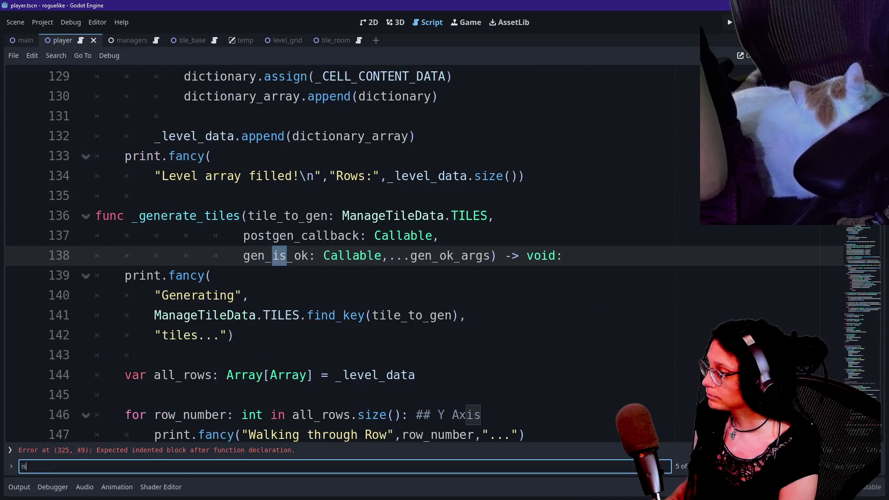
{"action": "left_click", "coordinate": [459, 295]}
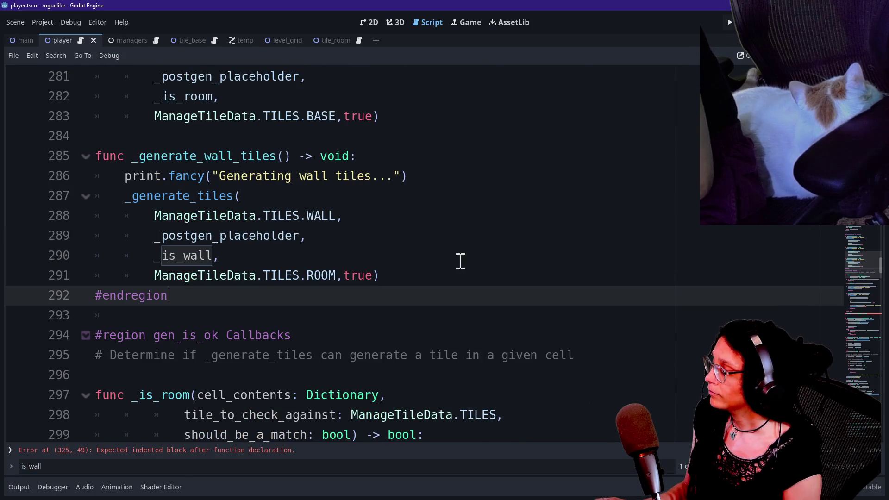
{"action": "left_click_drag", "start_coordinate": [145, 269], "coordinate": [317, 268]}
{"action": "left_click", "coordinate": [151, 266]}
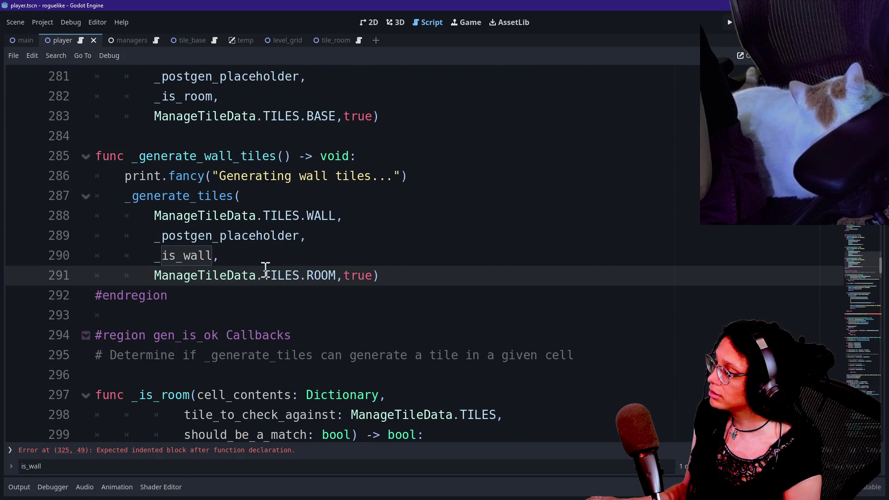
{"action": "left_click", "coordinate": [174, 262], "text": "ctrl"}
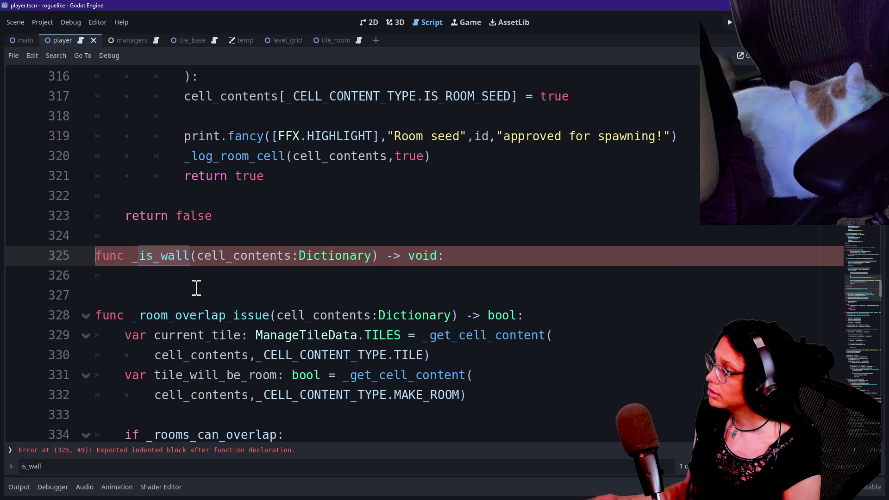
Step: Open the _is_tile function definition from its call on line 300
{"action": "scroll", "coordinate": [196, 287], "scroll_direction": "up", "scroll_amount": 3}
{"action": "scroll", "coordinate": [196, 288], "scroll_direction": "up", "scroll_amount": 5}
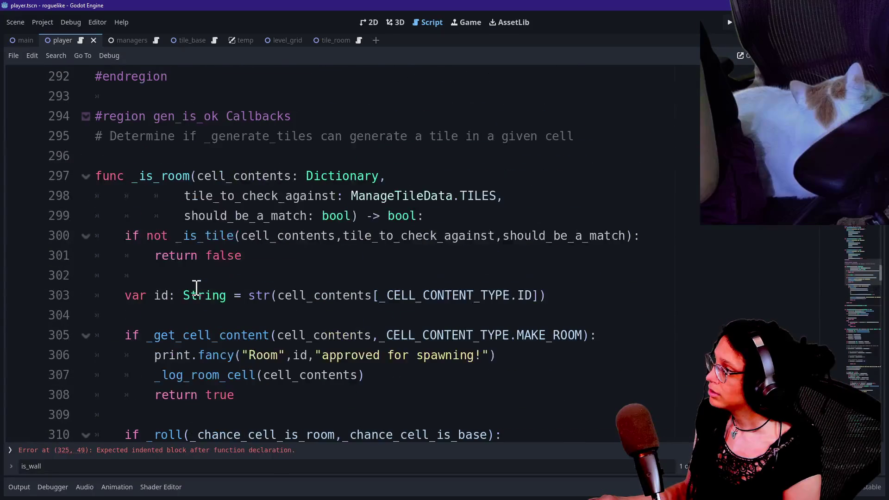
{"action": "left_click", "coordinate": [154, 236]}
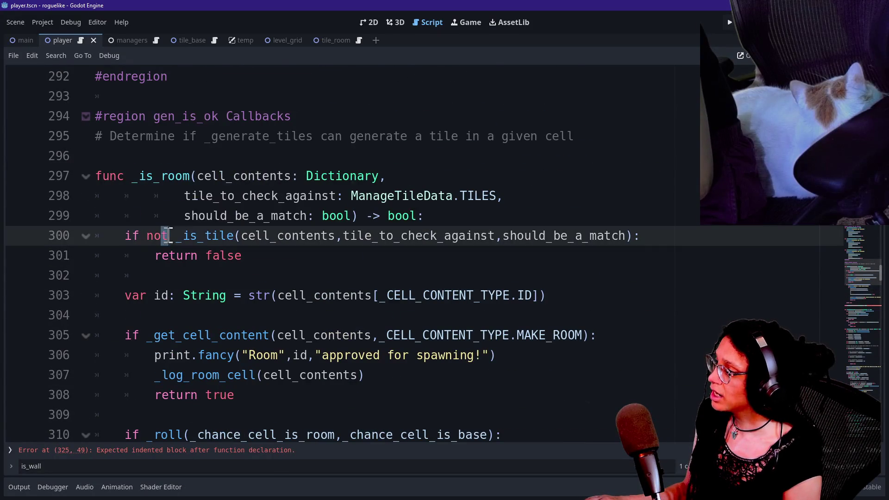
{"action": "left_click", "coordinate": [211, 237], "text": "ctrl"}
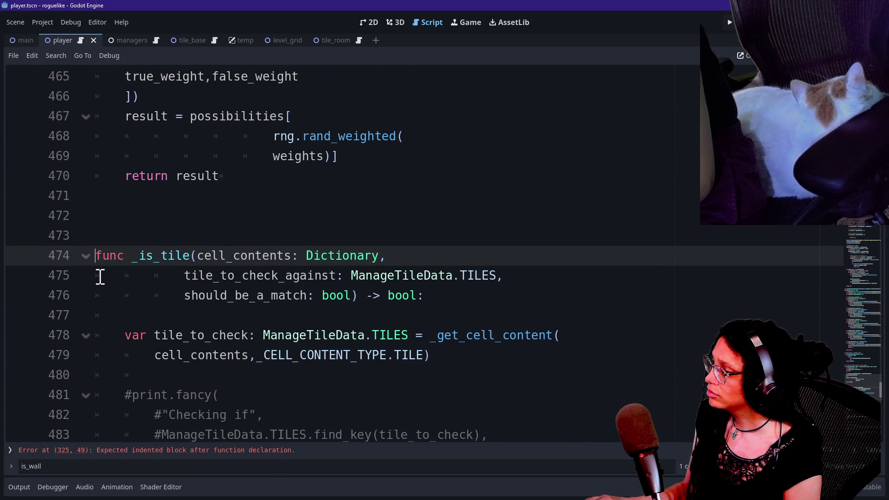
Step: Inspect _is_tile's parameters: cell_contents, tile_to_check_against and should_be_a_match
{"action": "left_click", "coordinate": [351, 295]}
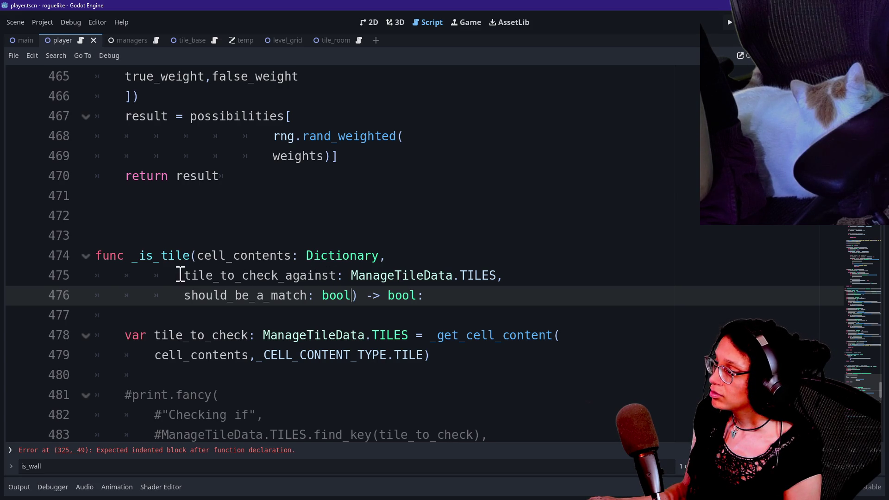
{"action": "double_click", "coordinate": [322, 275]}
{"action": "left_click_drag", "start_coordinate": [351, 275], "coordinate": [496, 275]}
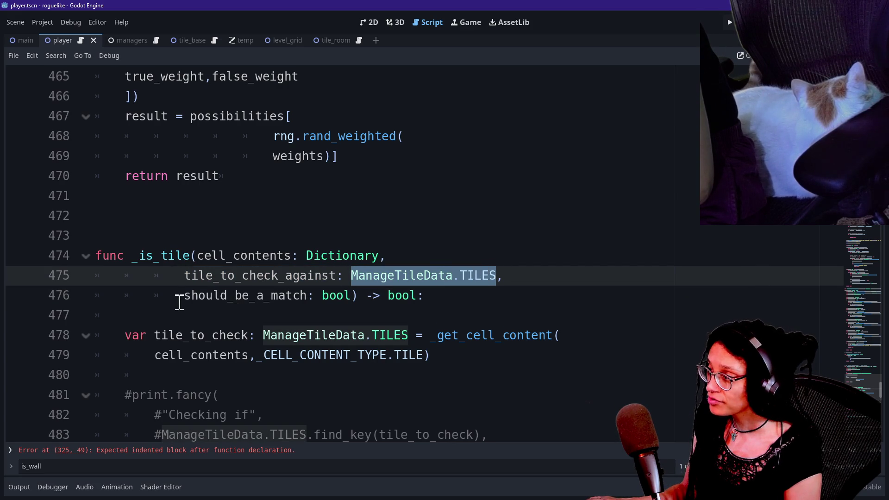
{"action": "left_click_drag", "start_coordinate": [179, 302], "coordinate": [355, 298]}
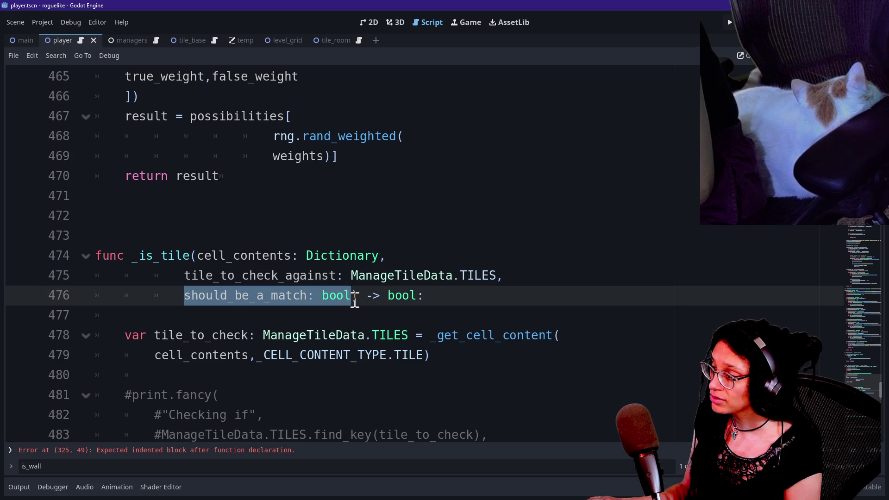
{"action": "left_click", "coordinate": [353, 297]}
{"action": "left_click_drag", "start_coordinate": [194, 261], "coordinate": [378, 257]}
{"action": "left_click", "coordinate": [380, 258]}
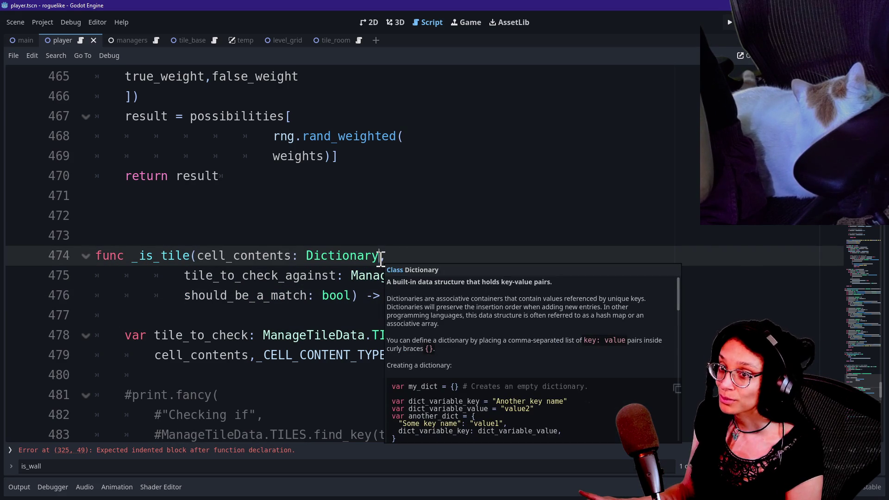
{"action": "left_click", "coordinate": [276, 276]}
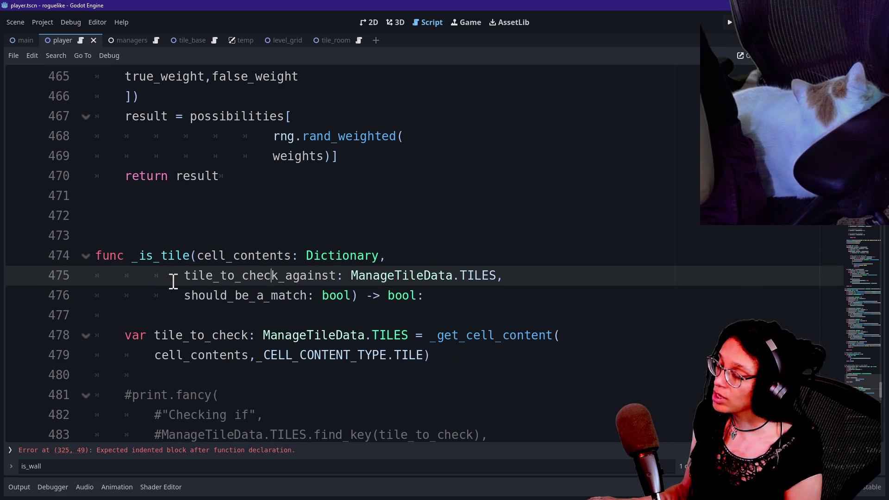
{"action": "left_click_drag", "start_coordinate": [183, 279], "coordinate": [494, 276]}
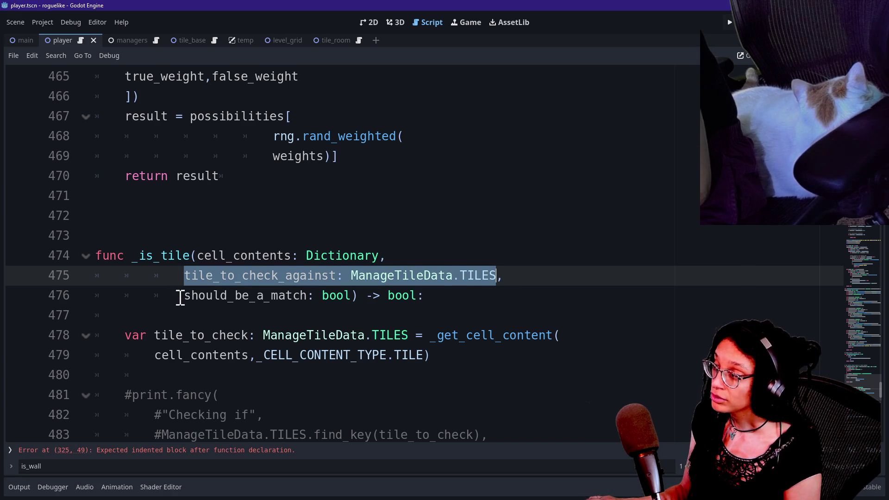
{"action": "left_click_drag", "start_coordinate": [182, 274], "coordinate": [486, 273]}
{"action": "left_click_drag", "start_coordinate": [184, 296], "coordinate": [349, 297]}
{"action": "left_click", "coordinate": [198, 255]}
{"action": "left_click_drag", "start_coordinate": [198, 256], "coordinate": [299, 254]}
{"action": "left_click_drag", "start_coordinate": [174, 295], "coordinate": [373, 295]}
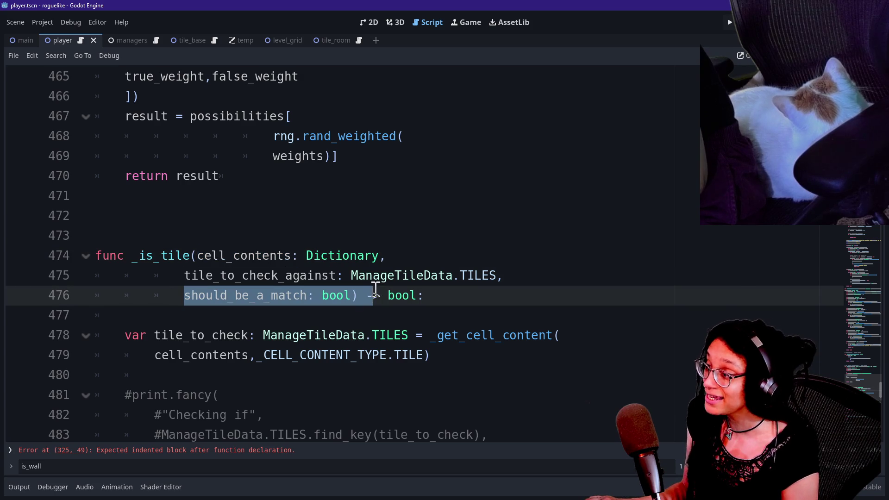
{"action": "mouse_move", "coordinate": [198, 275]}
{"action": "left_mouse_down"}
{"action": "mouse_move", "coordinate": [528, 256]}
{"action": "mouse_move", "coordinate": [511, 272]}
{"action": "left_mouse_up"}
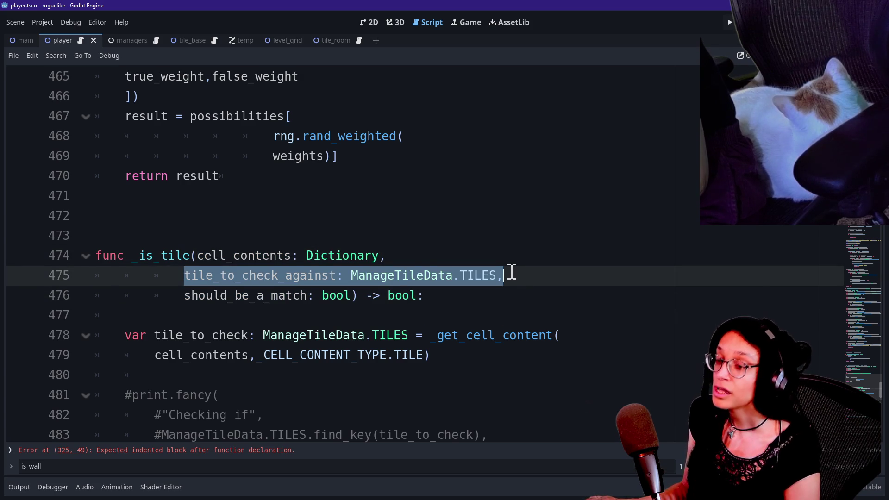
{"action": "left_click", "coordinate": [379, 257]}
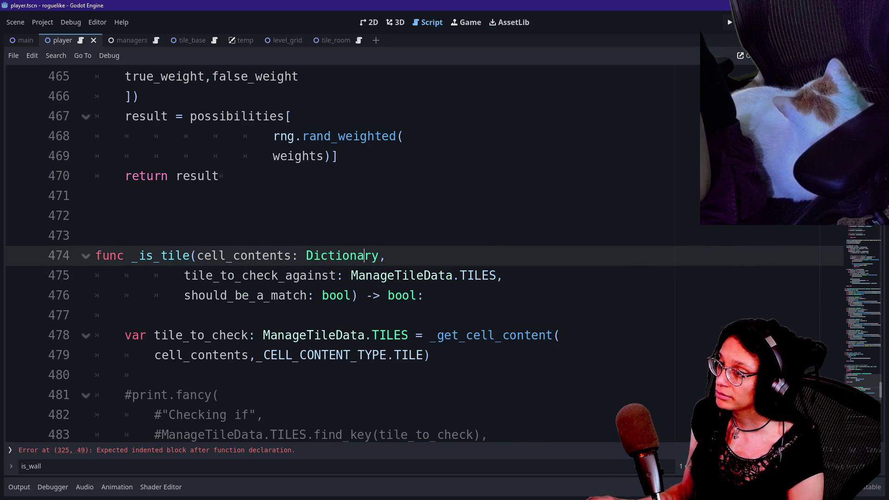
Step: Return to _is_wall at line 325 and add a new line under its header
{"action": "key", "text": "F3"}
{"action": "left_click_drag", "start_coordinate": [859, 283], "coordinate": [859, 289]}
{"action": "left_click", "coordinate": [539, 185]}
{"action": "key", "text": "Return"}
Step: Replace _is_wall's signature with _is_room's parameters, bool return type and _is_tile guard
{"action": "left_click", "coordinate": [368, 180]}
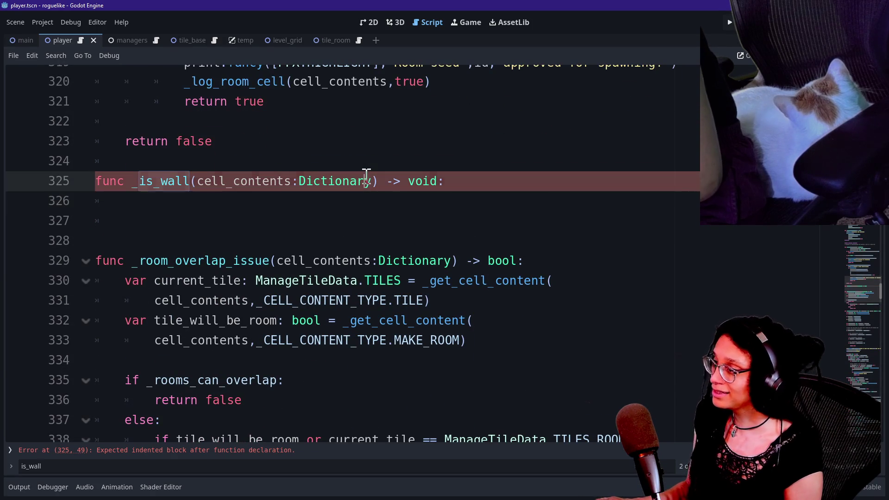
{"action": "type", "text": ","}
{"action": "scroll", "coordinate": [366, 176], "scroll_direction": "up", "scroll_amount": 1}
{"action": "scroll", "coordinate": [366, 176], "scroll_direction": "up", "scroll_amount": 7}
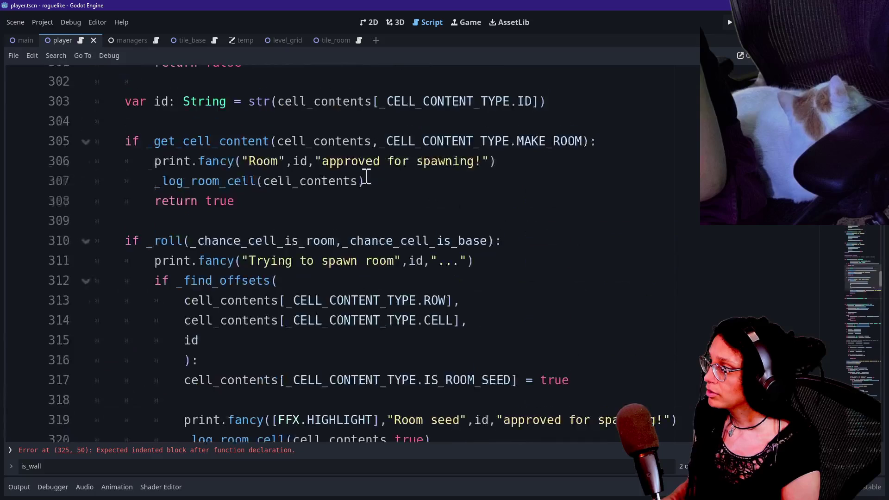
{"action": "scroll", "coordinate": [367, 176], "scroll_direction": "up", "scroll_amount": 1}
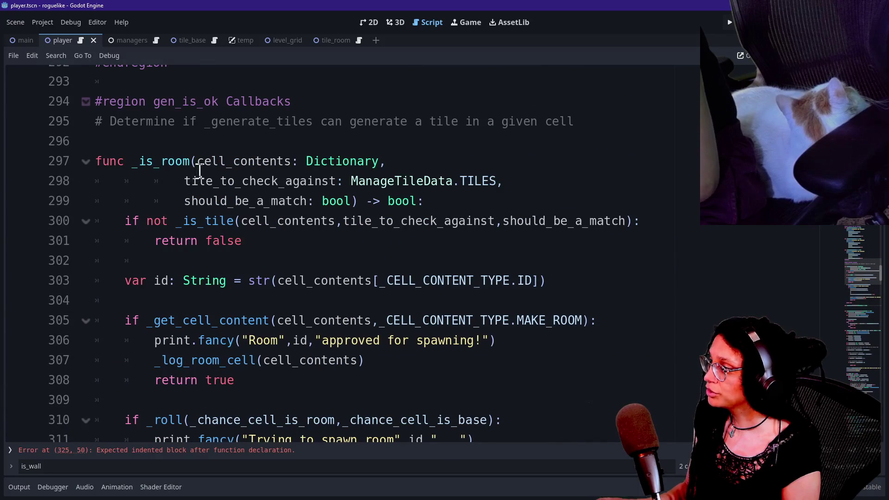
{"action": "left_click_drag", "start_coordinate": [445, 201], "coordinate": [190, 162]}
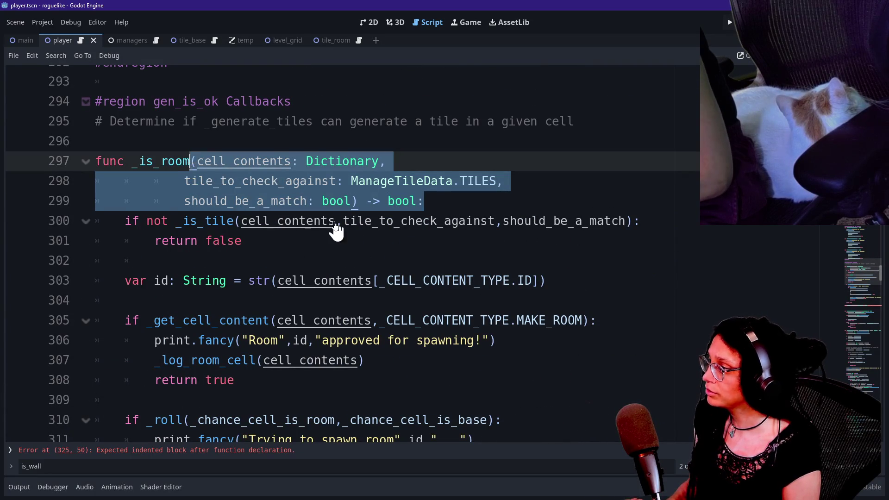
{"action": "scroll", "coordinate": [335, 221], "scroll_direction": "down", "scroll_amount": 1}
{"action": "scroll", "coordinate": [337, 222], "scroll_direction": "down", "scroll_amount": 6}
{"action": "scroll", "coordinate": [412, 284], "scroll_direction": "up", "scroll_amount": 6}
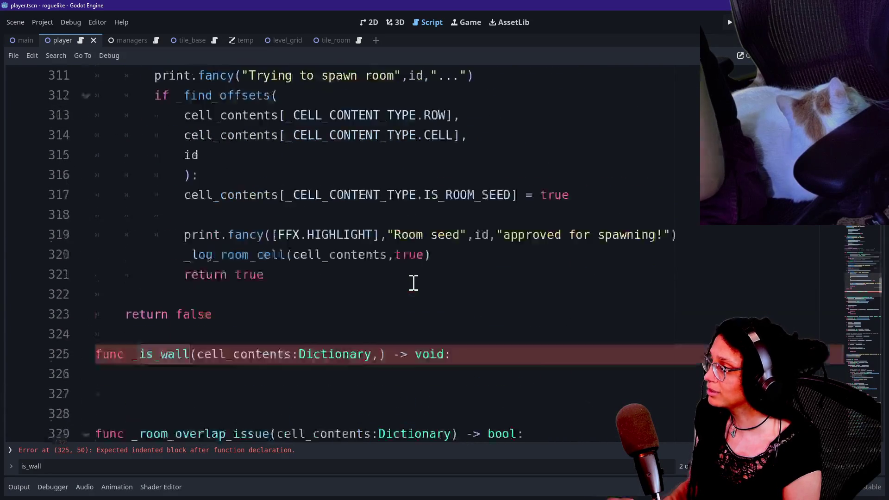
{"action": "mouse_move", "coordinate": [241, 181]}
{"action": "left_mouse_down"}
{"action": "mouse_move", "coordinate": [249, 172]}
{"action": "mouse_move", "coordinate": [191, 102]}
{"action": "left_mouse_up"}
{"action": "key", "text": "ctrl+c"}
{"action": "scroll", "coordinate": [321, 222], "scroll_direction": "down", "scroll_amount": 7}
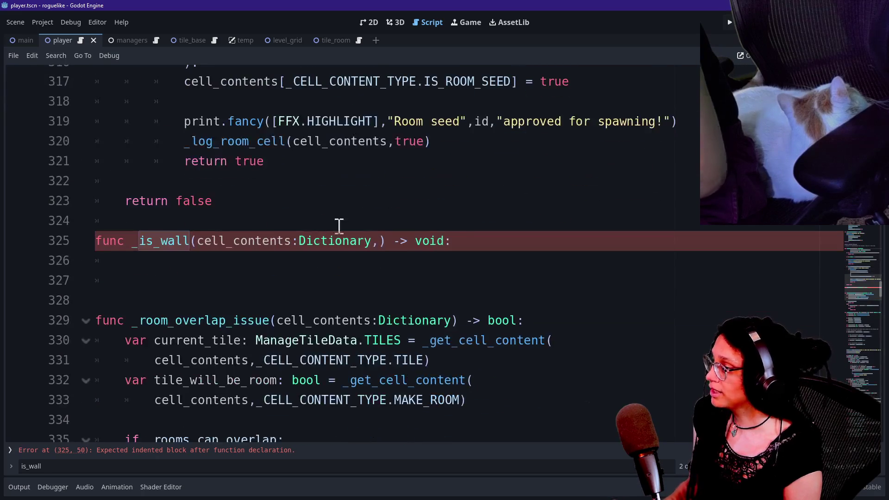
{"action": "mouse_move", "coordinate": [459, 241]}
{"action": "left_mouse_down"}
{"action": "mouse_move", "coordinate": [189, 242]}
{"action": "mouse_move", "coordinate": [301, 240]}
{"action": "mouse_move", "coordinate": [195, 240]}
{"action": "mouse_move", "coordinate": [360, 278]}
{"action": "mouse_move", "coordinate": [407, 260]}
{"action": "left_mouse_up"}
{"action": "key", "text": "ctrl+v"}
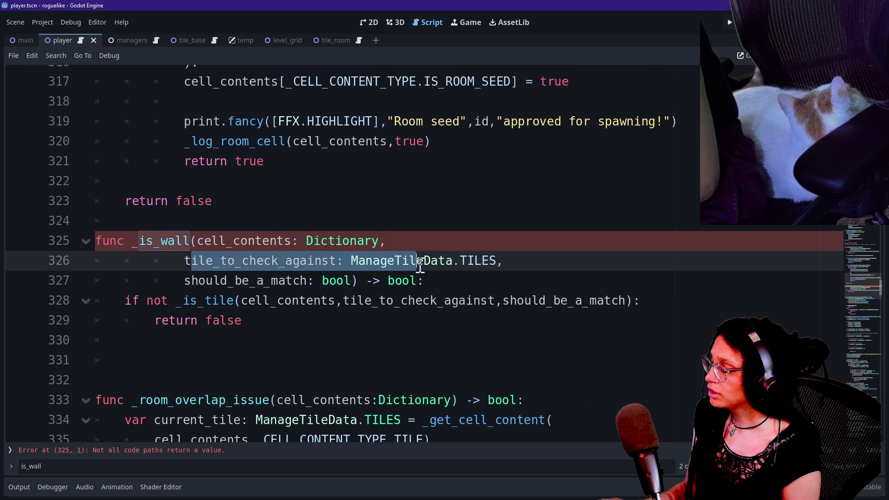
Step: Insert empty lines below the _is_tile guard, before return false in _is_wall
{"action": "left_click_drag", "start_coordinate": [234, 280], "coordinate": [324, 279]}
{"action": "left_click_drag", "start_coordinate": [227, 300], "coordinate": [317, 323]}
{"action": "left_click", "coordinate": [360, 325]}
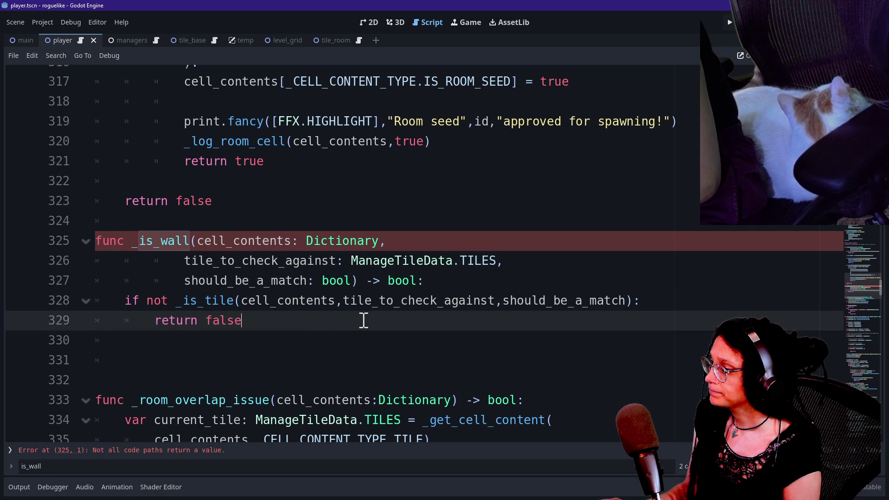
{"action": "key", "text": "Return"}
{"action": "type", "text": "return false"}
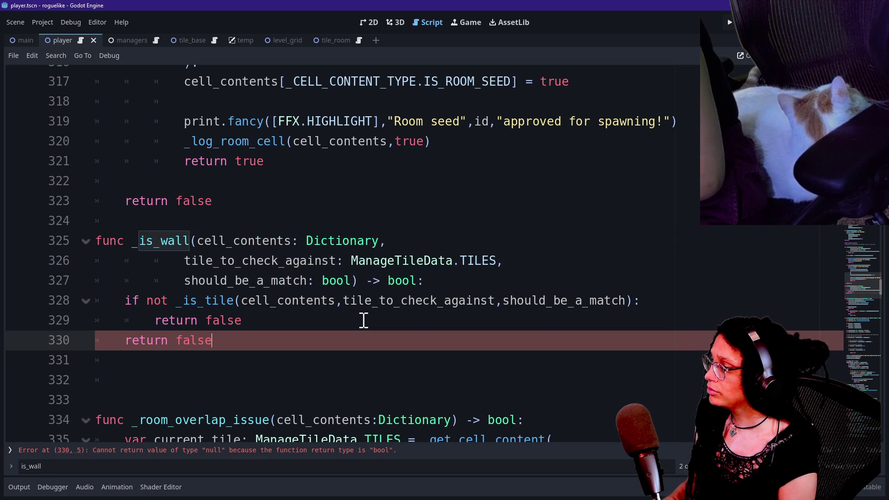
{"action": "left_click", "coordinate": [327, 309]}
{"action": "left_click", "coordinate": [328, 324]}
{"action": "key", "text": "Return"}
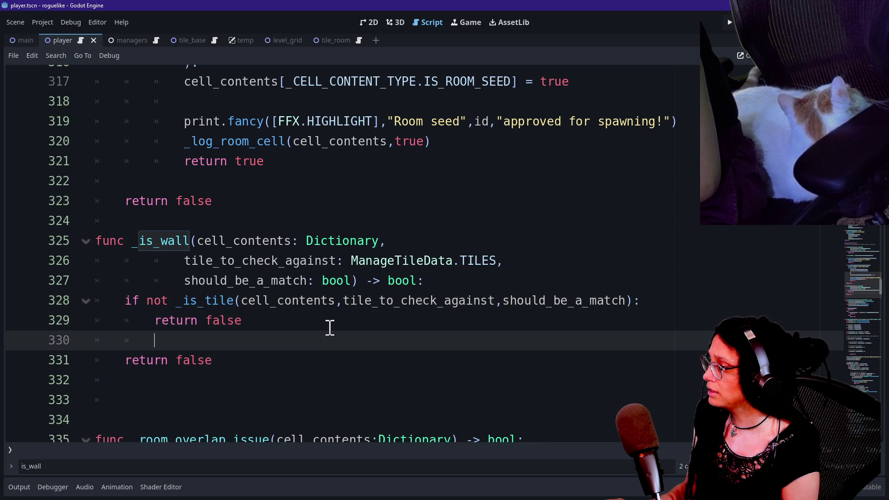
{"action": "key", "text": "Return"}
{"action": "key", "text": "Up"}
{"action": "key", "text": "Return"}
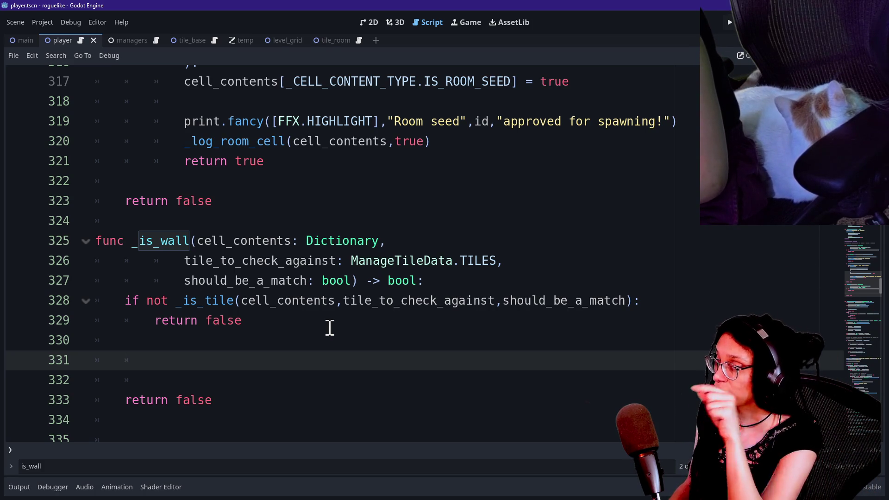
Step: Put the caret back on the blank line in _is_wall, then bring up the browser's Excalidraw tab
{"action": "left_click", "coordinate": [173, 304]}
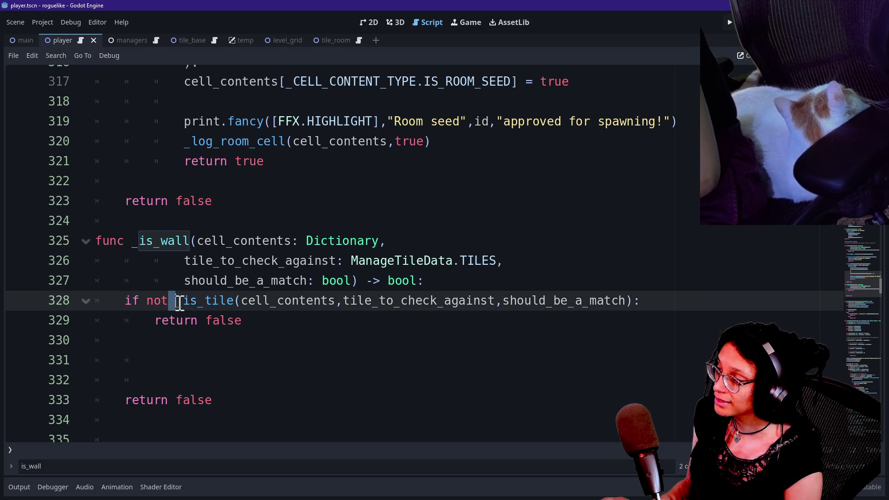
{"action": "left_click", "coordinate": [200, 368]}
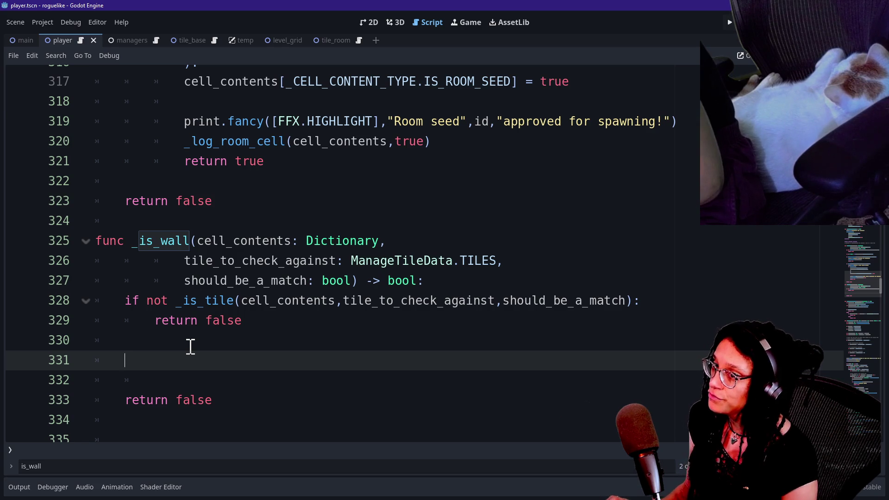
{"action": "key", "text": "alt+Tab"}
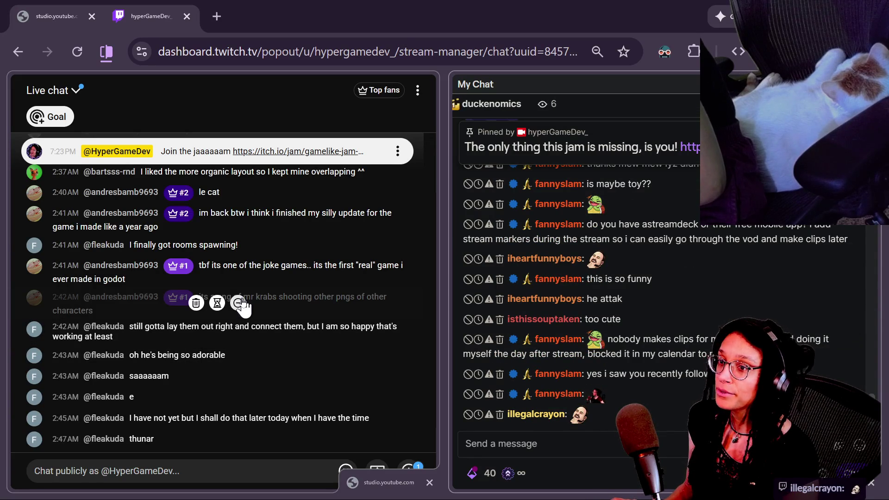
{"action": "key", "text": "alt+Tab"}
{"action": "left_click", "coordinate": [458, 16]}
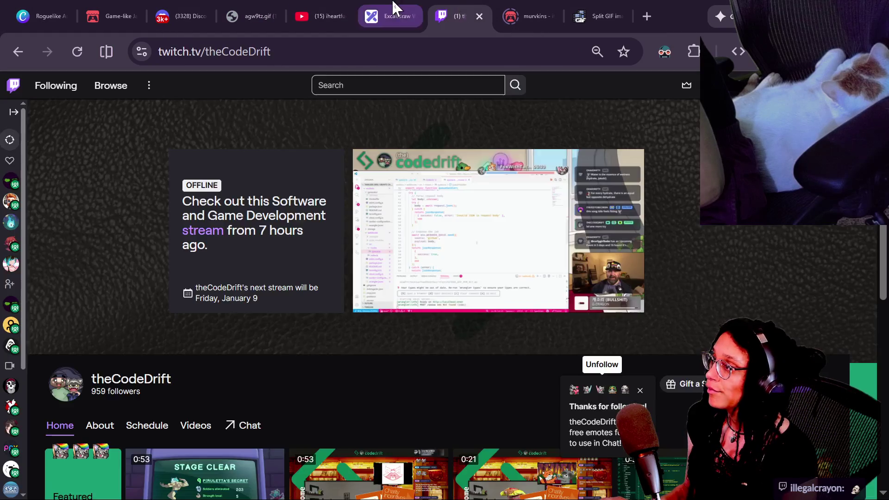
{"action": "left_click", "coordinate": [396, 11]}
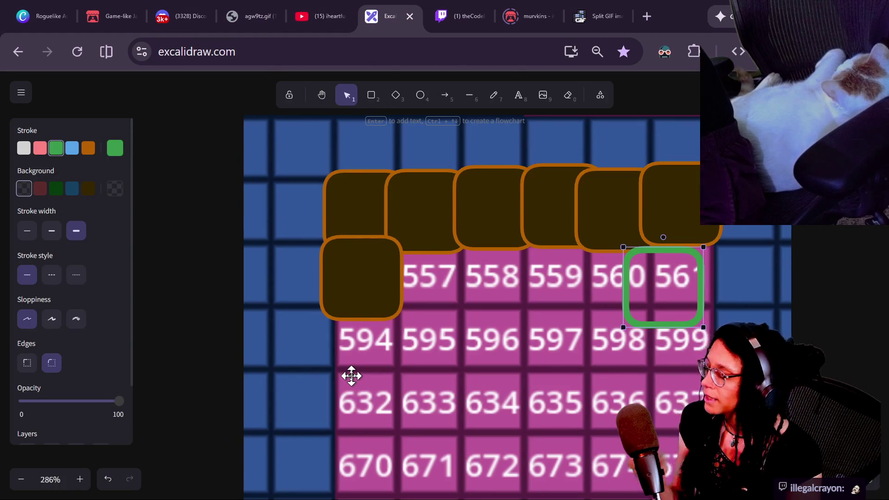
Step: Delete the brown boxes over cells 556, 519, 520, 521, 522 and 523
{"action": "scroll", "coordinate": [348, 373], "scroll_direction": "down", "scroll_amount": 3}
{"action": "scroll", "coordinate": [349, 373], "scroll_direction": "down", "scroll_amount": 2, "text": "ctrl"}
{"action": "left_click", "coordinate": [365, 207]}
{"action": "key", "text": "Delete"}
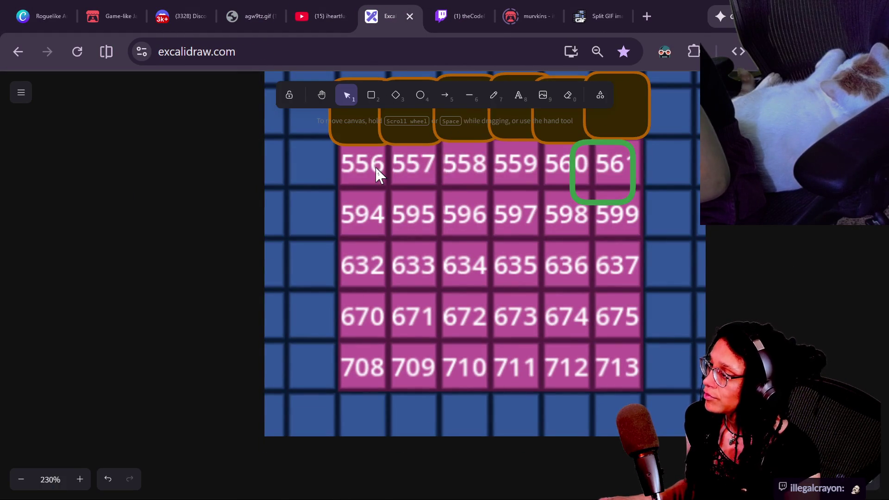
{"action": "scroll", "coordinate": [375, 165], "scroll_direction": "up", "scroll_amount": 2}
{"action": "left_click", "coordinate": [387, 179]}
{"action": "key", "text": "Delete"}
{"action": "left_click", "coordinate": [481, 185]}
{"action": "key", "text": "Delete"}
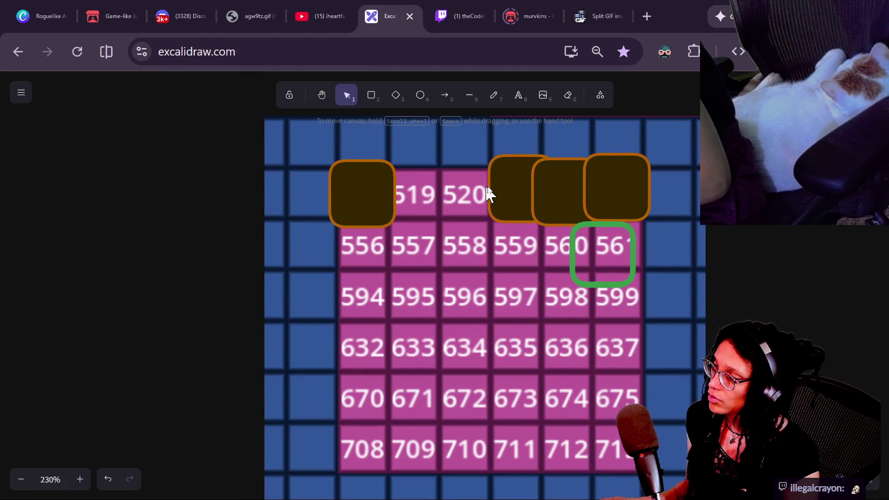
{"action": "left_click", "coordinate": [493, 186]}
{"action": "key", "text": "Delete"}
{"action": "left_click", "coordinate": [524, 194]}
{"action": "key", "text": "Delete"}
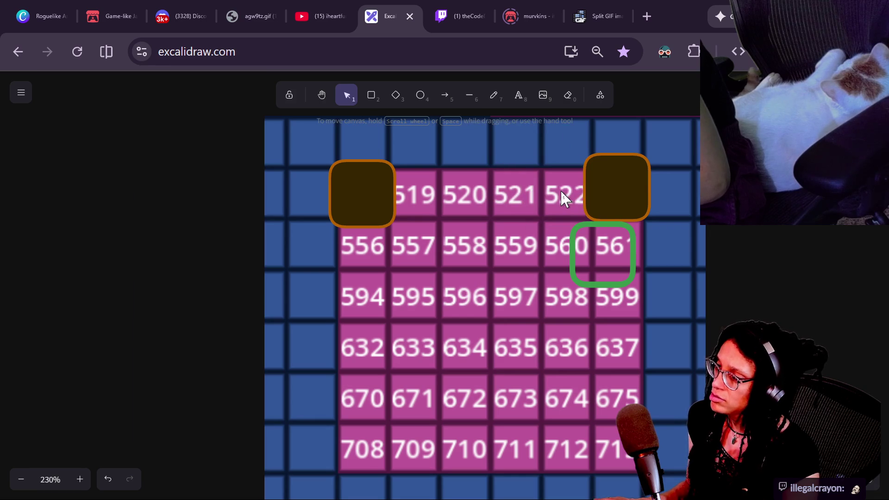
{"action": "left_click", "coordinate": [593, 193]}
{"action": "key", "text": "Delete"}
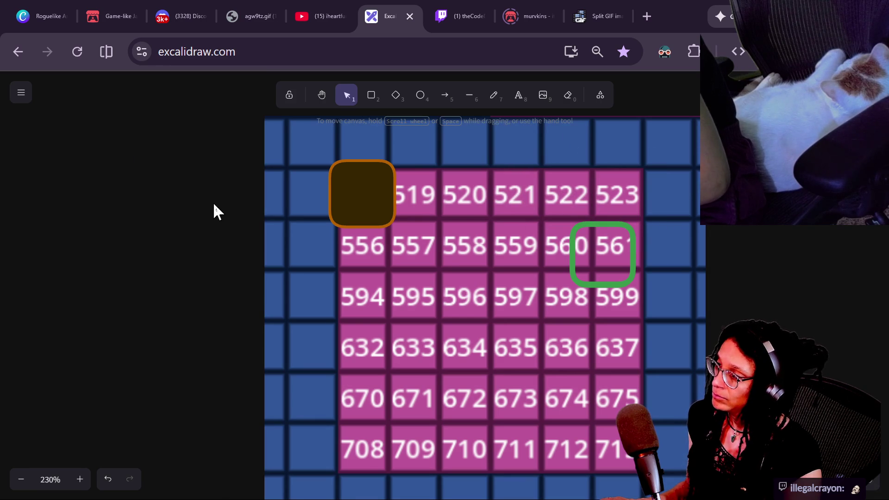
Step: Move the brown box off cell 518 and settle the green marker onto cell 518
{"action": "left_click", "coordinate": [359, 202]}
{"action": "left_click_drag", "start_coordinate": [359, 202], "coordinate": [141, 213]}
{"action": "left_click", "coordinate": [572, 250]}
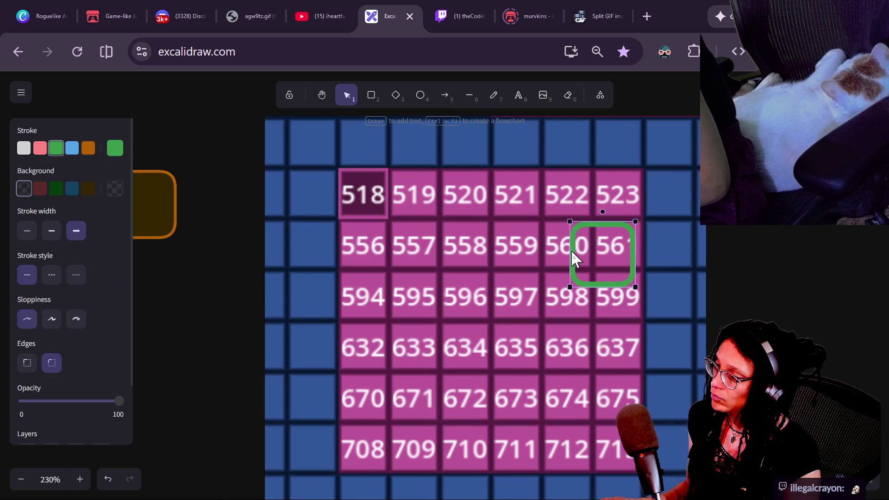
{"action": "mouse_move", "coordinate": [571, 250]}
{"action": "left_mouse_down"}
{"action": "mouse_move", "coordinate": [471, 255]}
{"action": "mouse_move", "coordinate": [572, 252]}
{"action": "mouse_move", "coordinate": [343, 198]}
{"action": "mouse_move", "coordinate": [365, 178]}
{"action": "left_mouse_up"}
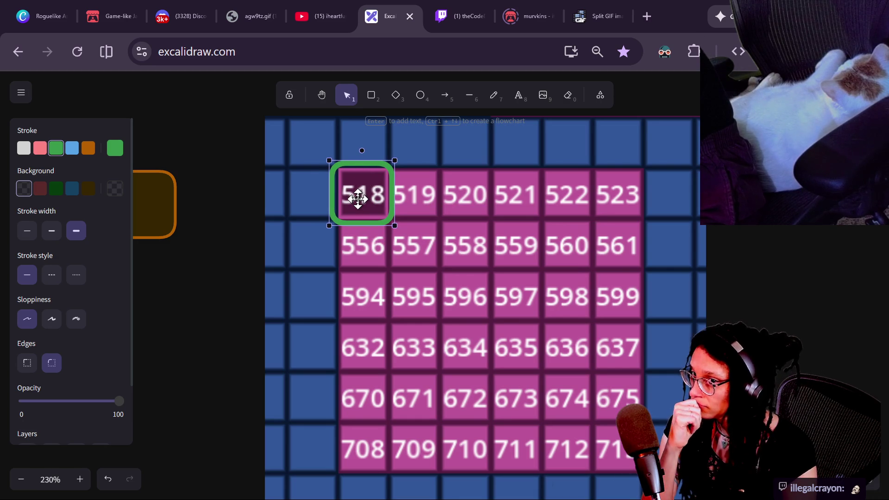
{"action": "mouse_move", "coordinate": [358, 199]}
{"action": "left_mouse_down"}
{"action": "mouse_move", "coordinate": [359, 141]}
{"action": "mouse_move", "coordinate": [349, 193]}
{"action": "mouse_move", "coordinate": [366, 200]}
{"action": "left_mouse_up"}
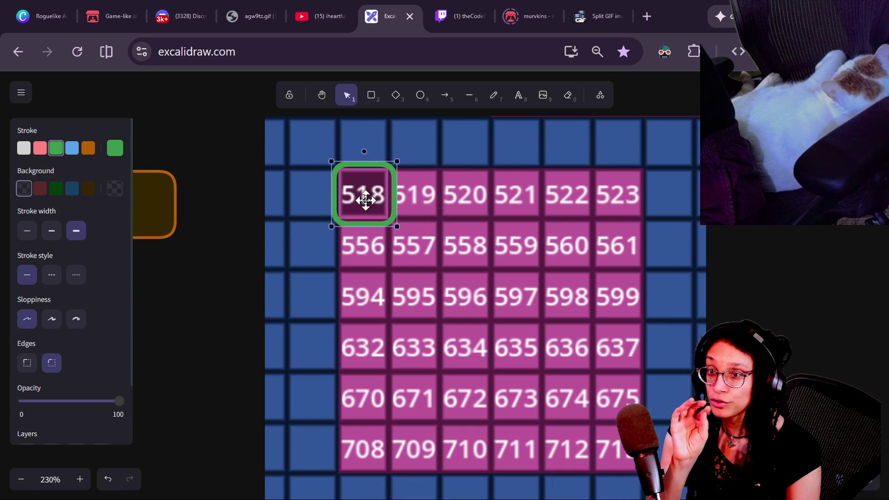
{"action": "mouse_move", "coordinate": [366, 200]}
{"action": "left_mouse_down"}
{"action": "mouse_move", "coordinate": [382, 168]}
{"action": "mouse_move", "coordinate": [361, 148]}
{"action": "mouse_move", "coordinate": [366, 240]}
{"action": "mouse_move", "coordinate": [385, 182]}
{"action": "left_mouse_up"}
{"action": "mouse_move", "coordinate": [360, 214]}
{"action": "left_mouse_down"}
{"action": "mouse_move", "coordinate": [368, 139]}
{"action": "mouse_move", "coordinate": [367, 148]}
{"action": "left_mouse_up"}
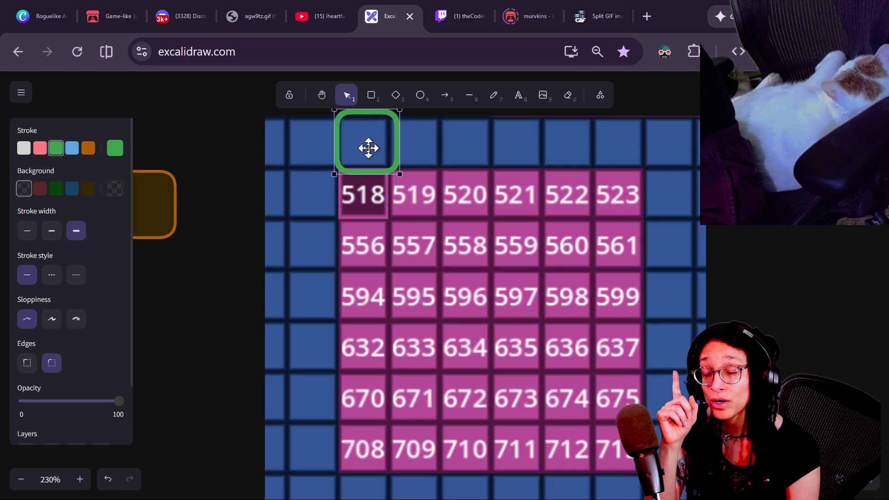
{"action": "left_click_drag", "start_coordinate": [368, 148], "coordinate": [369, 148]}
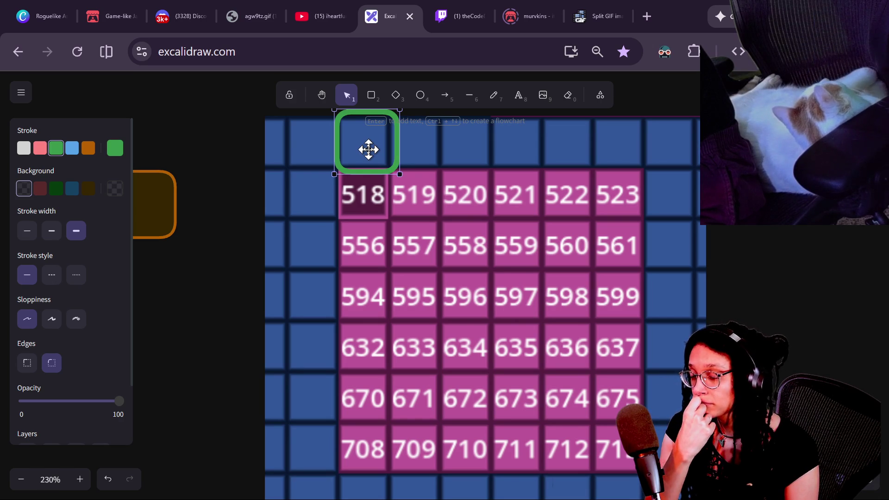
{"action": "mouse_move", "coordinate": [368, 149]}
{"action": "left_mouse_down"}
{"action": "mouse_move", "coordinate": [382, 176]}
{"action": "mouse_move", "coordinate": [373, 153]}
{"action": "mouse_move", "coordinate": [359, 148]}
{"action": "mouse_move", "coordinate": [366, 196]}
{"action": "mouse_move", "coordinate": [369, 173]}
{"action": "mouse_move", "coordinate": [362, 147]}
{"action": "mouse_move", "coordinate": [362, 270]}
{"action": "mouse_move", "coordinate": [362, 216]}
{"action": "mouse_move", "coordinate": [329, 204]}
{"action": "mouse_move", "coordinate": [366, 200]}
{"action": "left_mouse_up"}
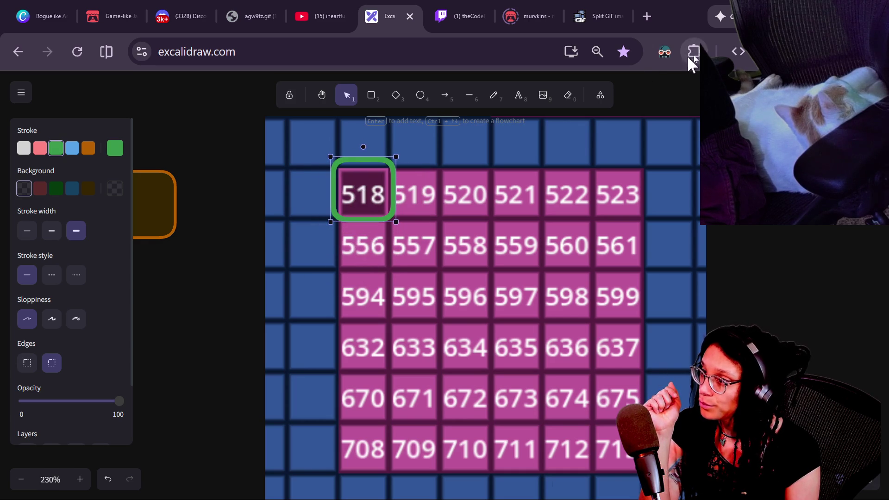
Step: Return to the Godot script and put the caret on the empty line in _is_wall
{"action": "key", "text": "alt+Tab"}
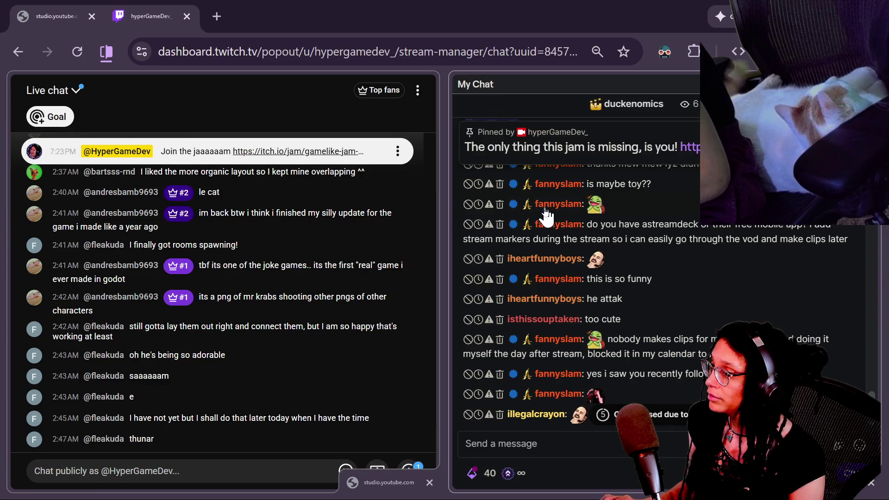
{"action": "key", "text": "alt+Tab"}
{"action": "left_click", "coordinate": [474, 301]}
{"action": "left_click", "coordinate": [389, 323]}
{"action": "left_click", "coordinate": [391, 339]}
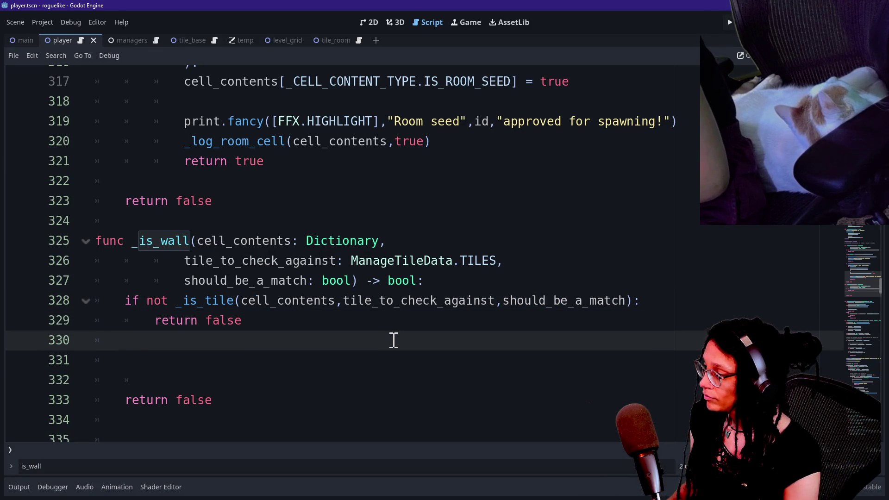
Step: Declare 'var cell_above: Dictionary = {}' after the _is_tile guard in _is_wall
{"action": "key", "text": "Return"}
{"action": "type", "text": "var "}
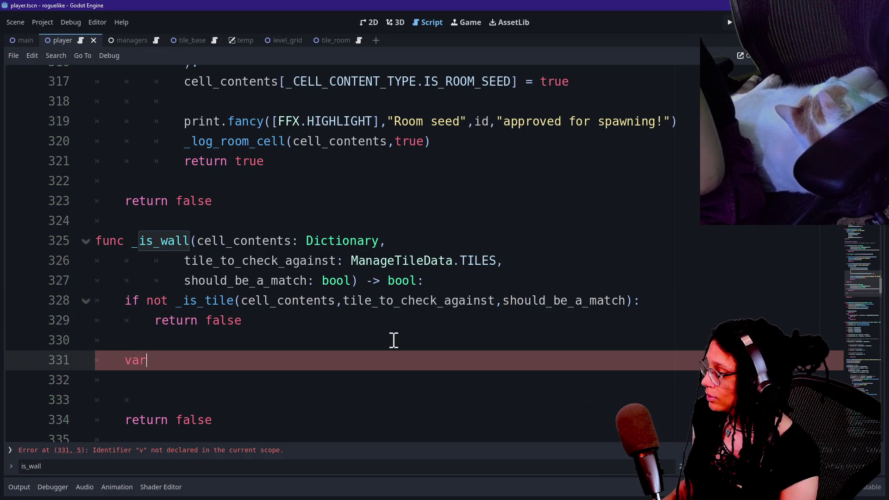
{"action": "type", "text": "cell"}
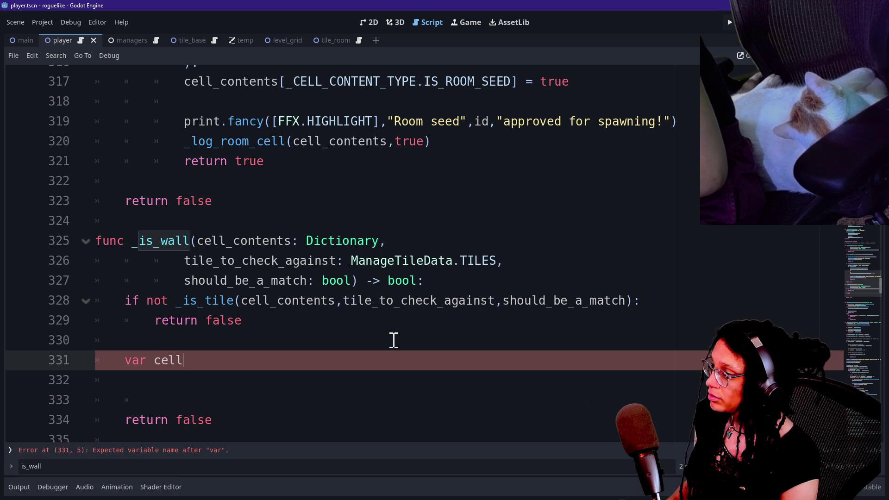
{"action": "type", "text": "_above:"}
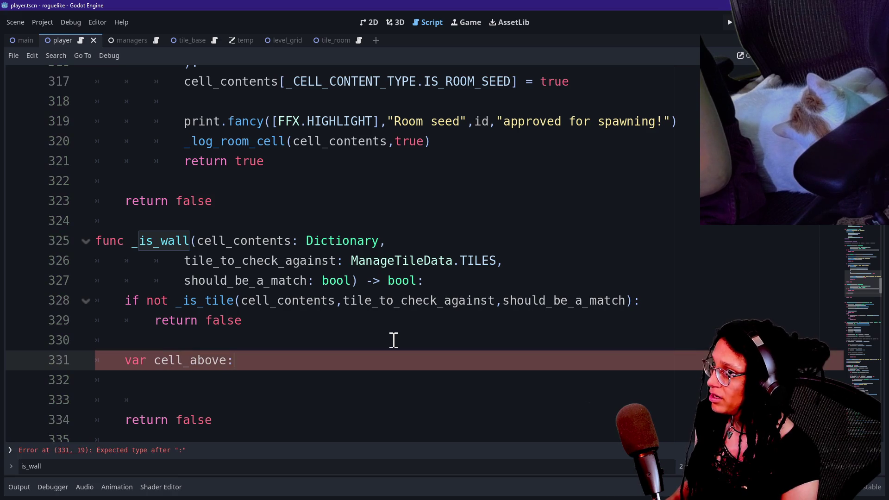
{"action": "scroll", "coordinate": [320, 292], "scroll_direction": "up", "scroll_amount": 2, "text": "ctrl"}
{"action": "scroll", "coordinate": [319, 292], "scroll_direction": "down", "scroll_amount": 2}
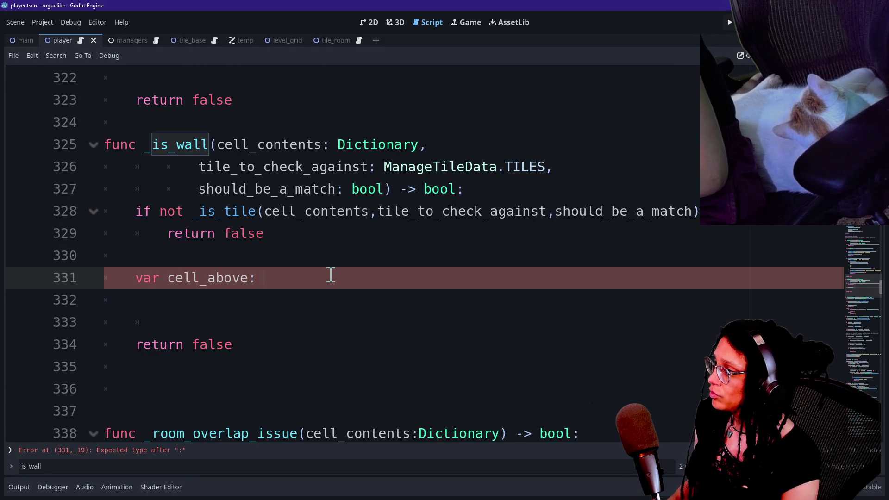
{"action": "type", "text": "Dictionar"}
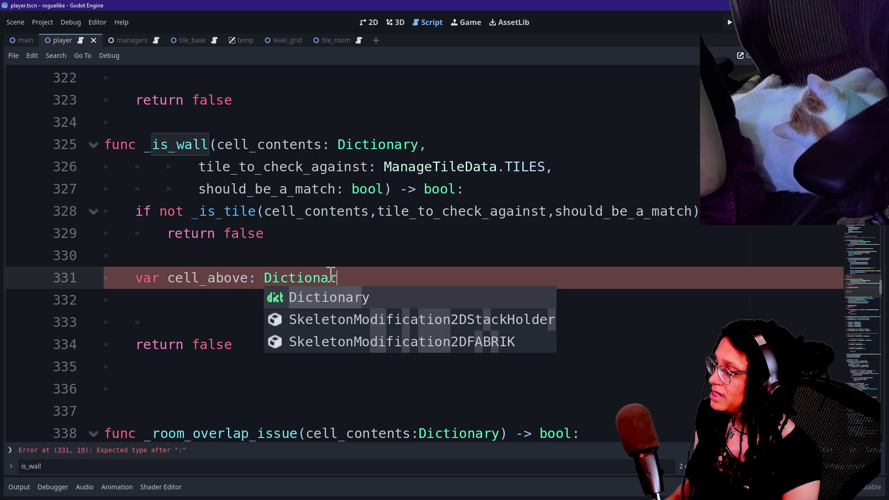
{"action": "type", "text": "y = "}
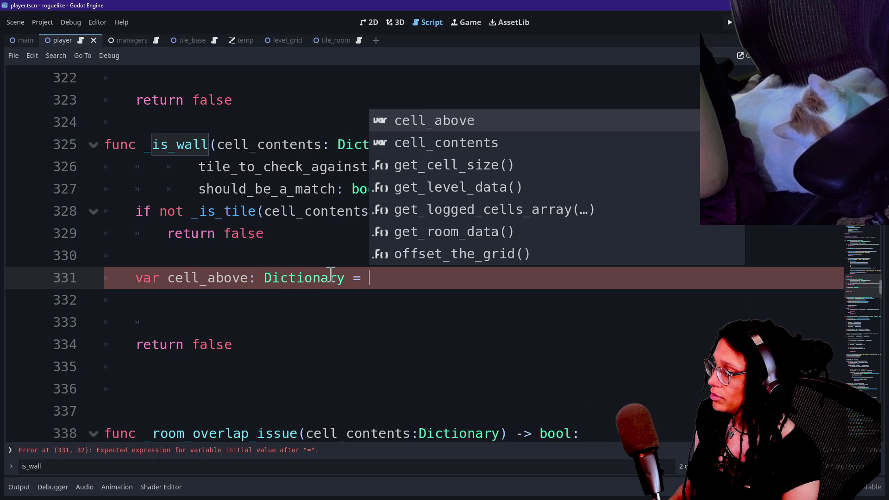
{"action": "type", "text": "{"}
{"action": "key", "text": "Return"}
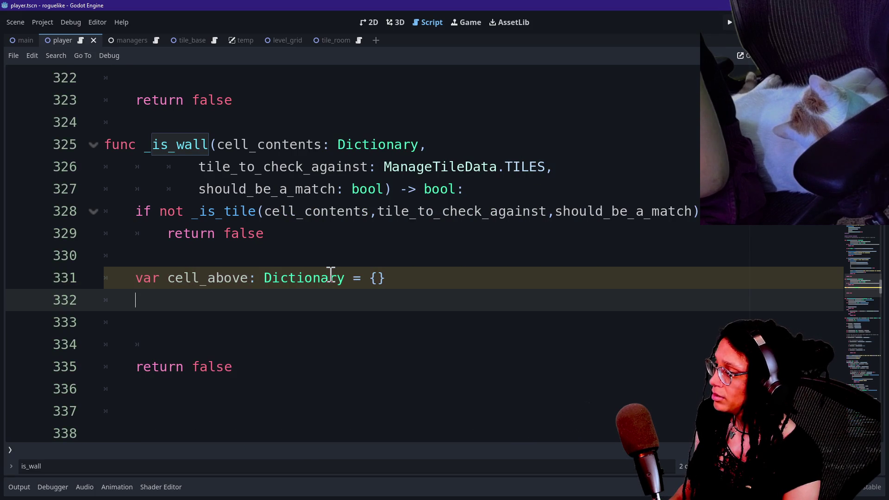
Step: Add cell_below, cell_left and cell_right Dictionary declarations, each initialised to {}
{"action": "type", "text": "var cel_b"}
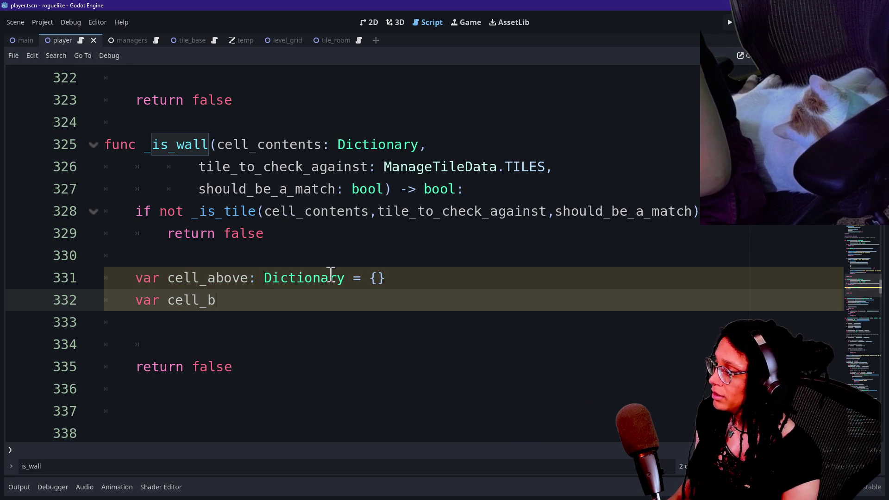
{"action": "type", "text": ": Dictionary = {"}
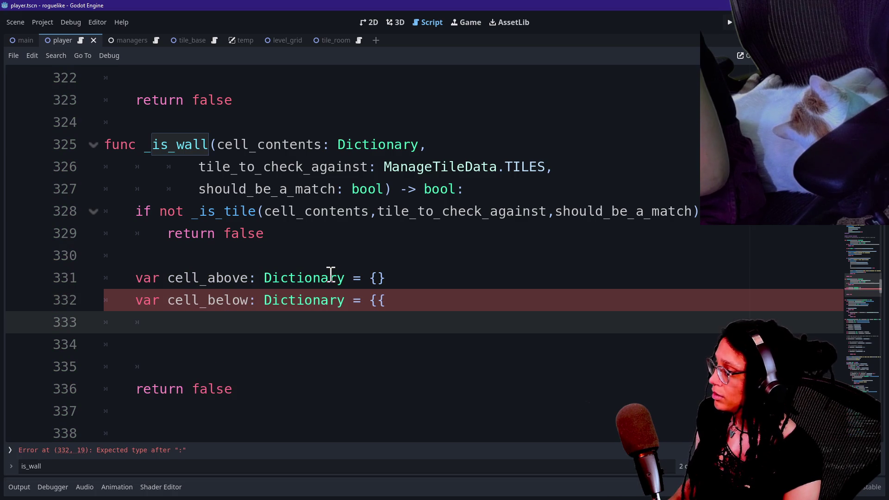
{"action": "key", "text": "Return"}
{"action": "type", "text": "var cell_left:"}
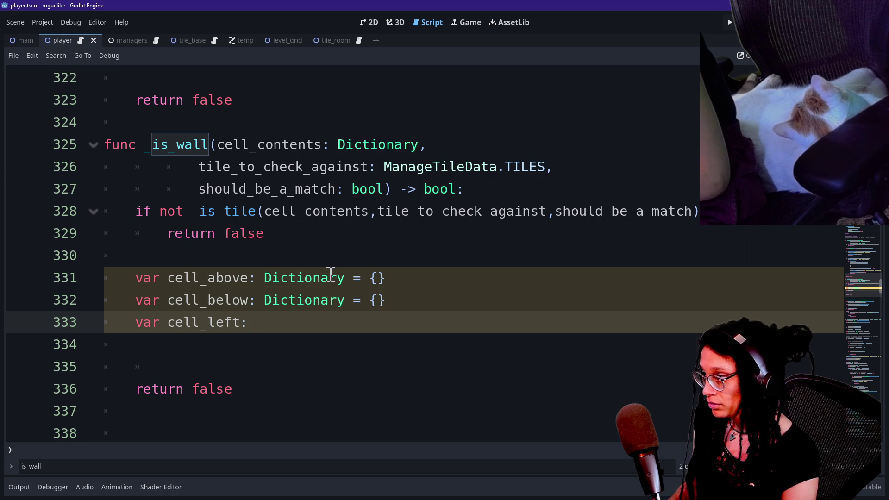
{"action": "type", "text": "Dictionary= {}"}
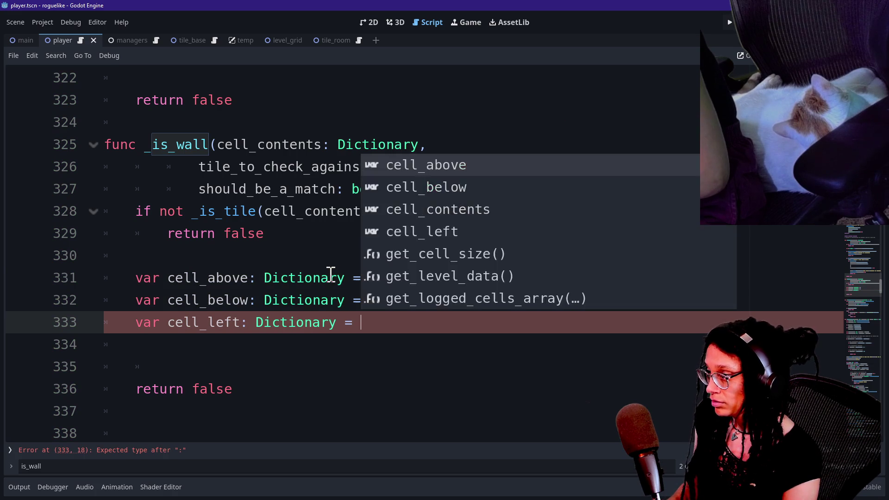
{"action": "key", "text": "Return"}
{"action": "type", "text": "var cell_right: Dictionary = {"}
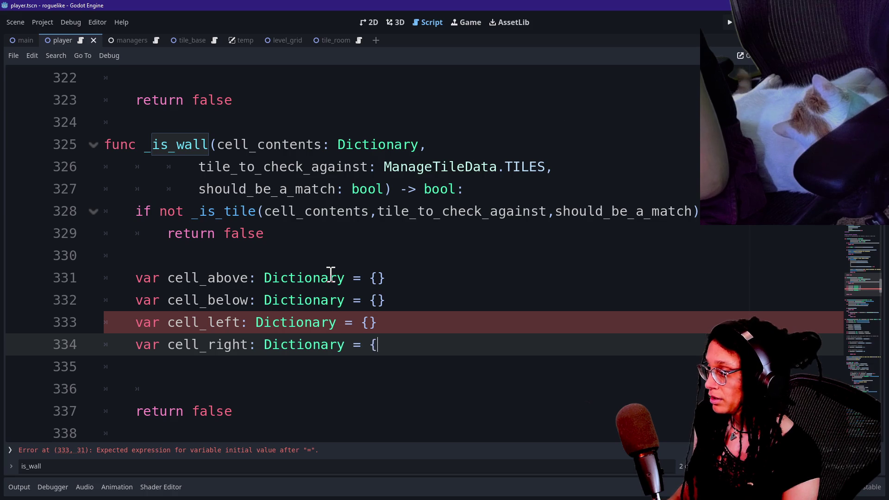
{"action": "type", "text": "}"}
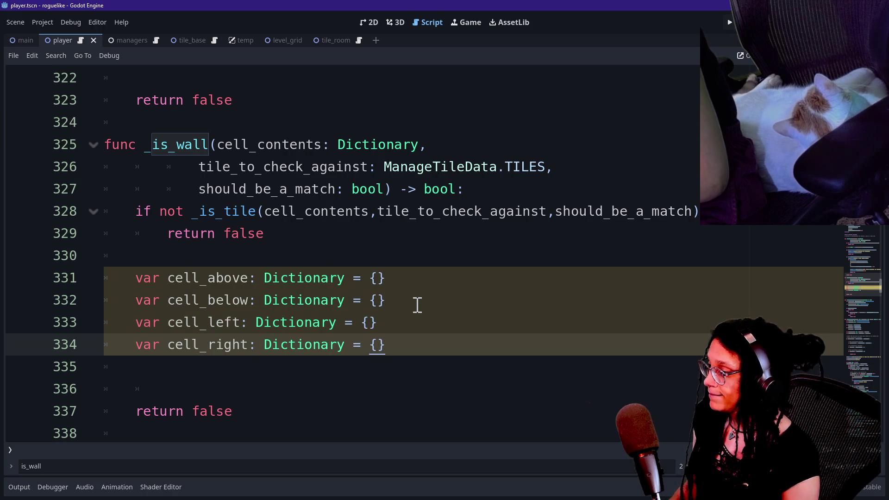
{"action": "key", "text": "Return"}
{"action": "key", "text": "Return"}
{"action": "scroll", "coordinate": [423, 304], "scroll_direction": "down", "scroll_amount": 2}
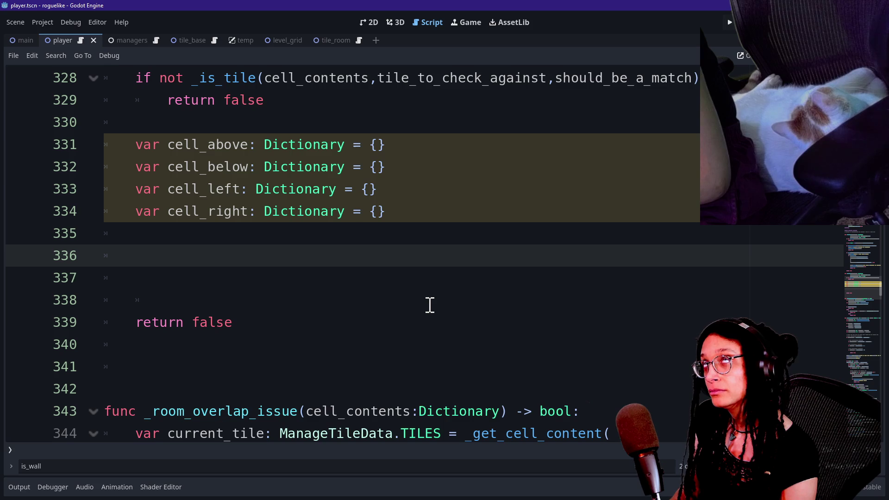
Step: Write a partial 'cell_above = cell' assignment and start a new declaration line above it
{"action": "type", "text": "cell_above"}
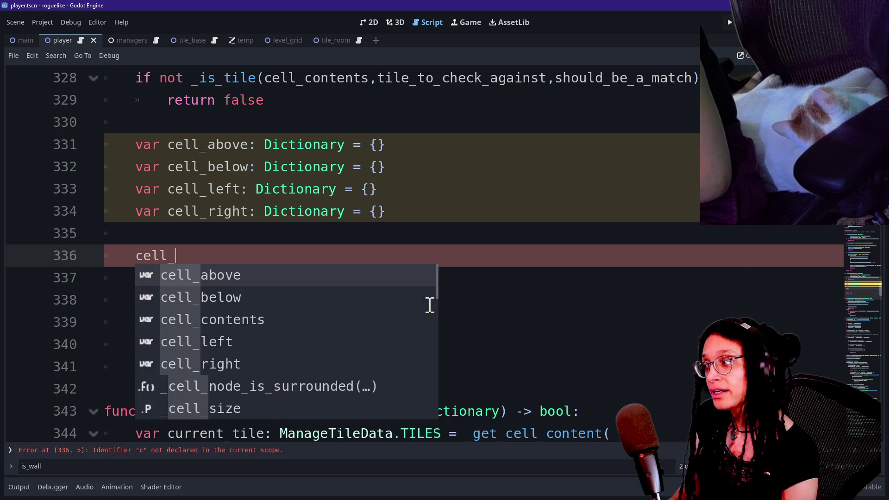
{"action": "type", "text": " = "}
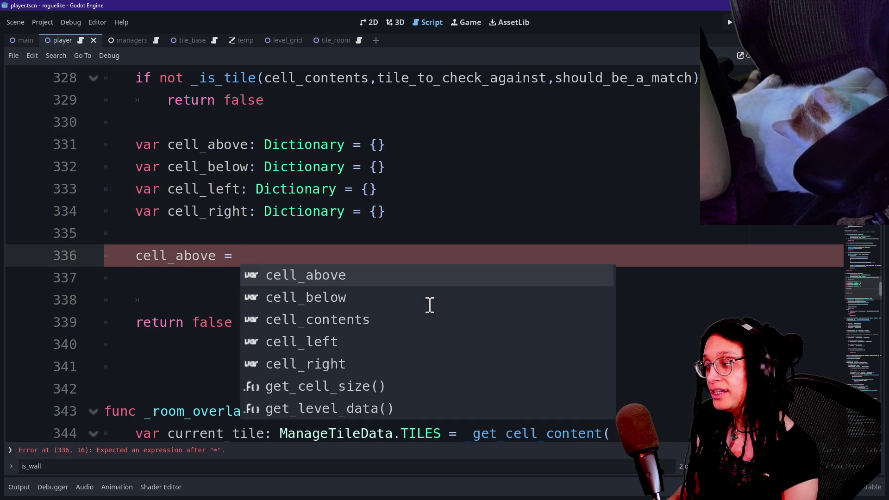
{"action": "type", "text": "cell"}
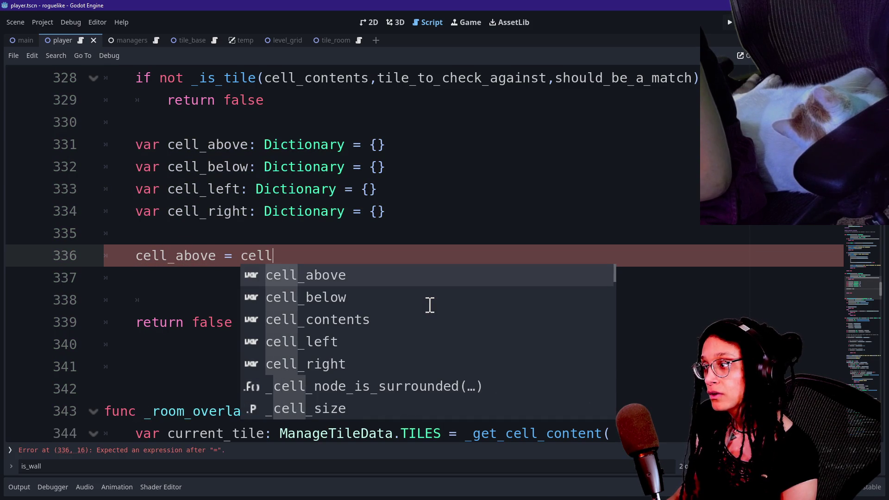
{"action": "left_click", "coordinate": [442, 243]}
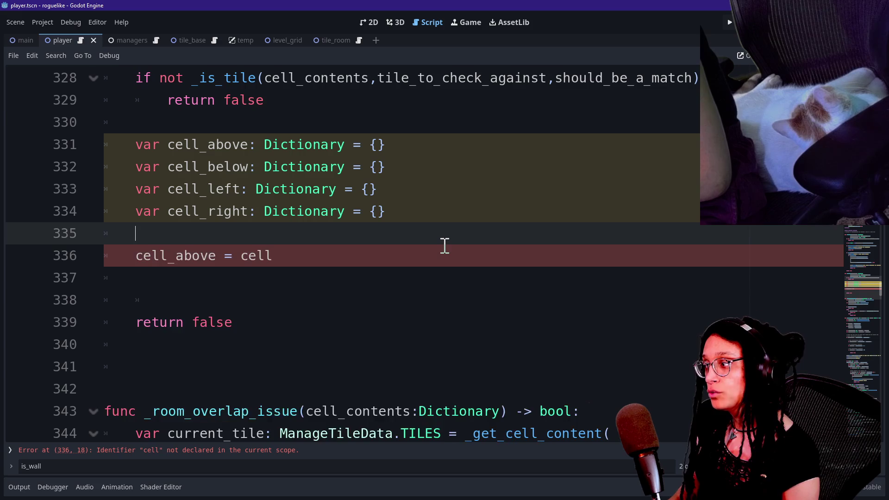
{"action": "key", "text": "Return"}
{"action": "key", "text": "Return"}
{"action": "type", "text": "var v"}
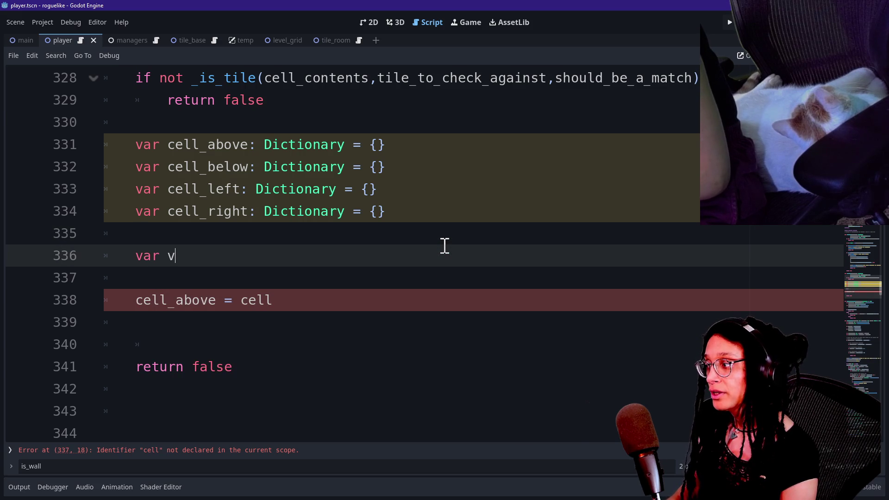
{"action": "type", "text": "ar cell_contents."}
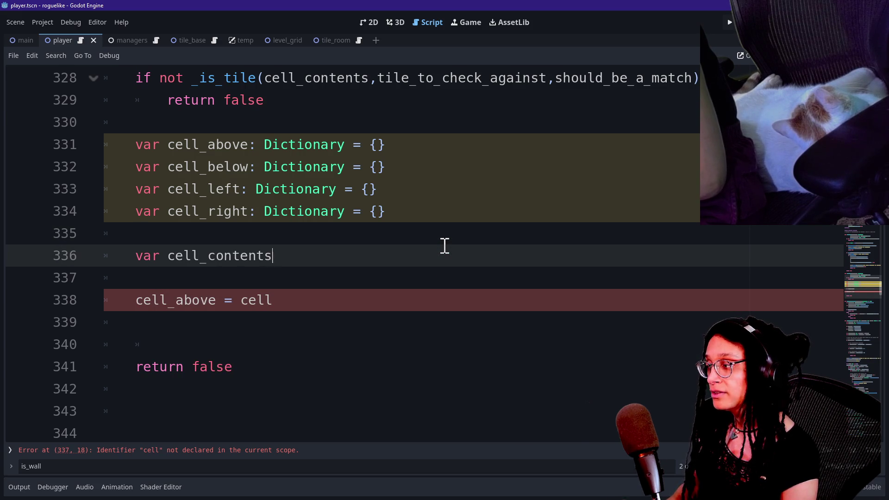
{"action": "key", "text": "BackSpace"}
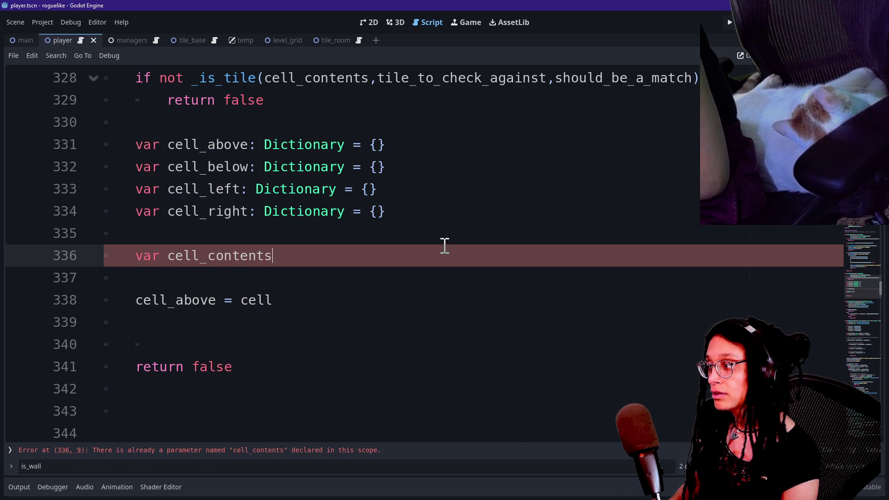
{"action": "type", "text": ":"}
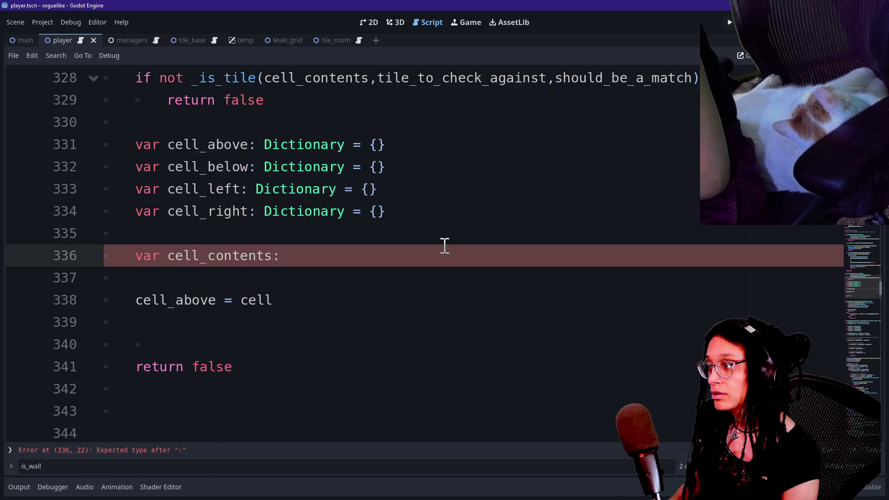
Step: Name the new declaration row_number, leaving 'var row_number: int =' unfinished
{"action": "key", "text": "BackSpace"}
{"action": "key", "text": "BackSpace"}
{"action": "key", "text": "BackSpace"}
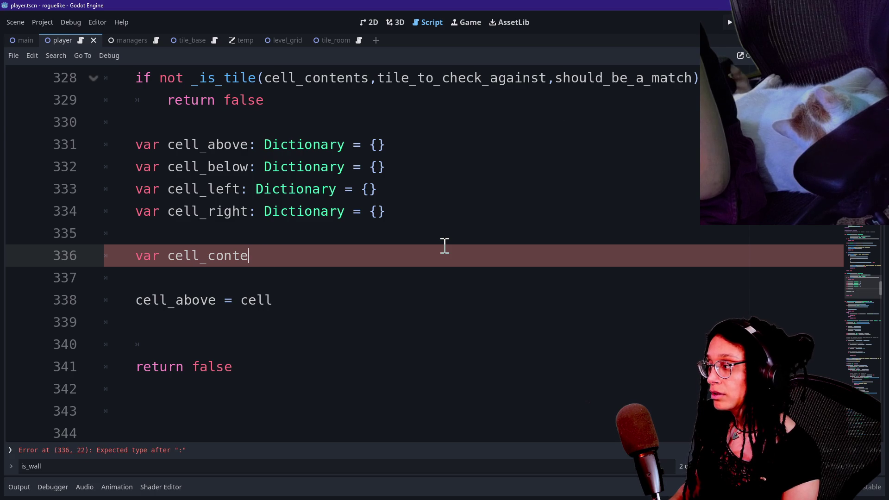
{"action": "key", "text": "BackSpace"}
{"action": "key", "text": "BackSpace"}
{"action": "key", "text": "BackSpace"}
{"action": "type", "text": "ce"}
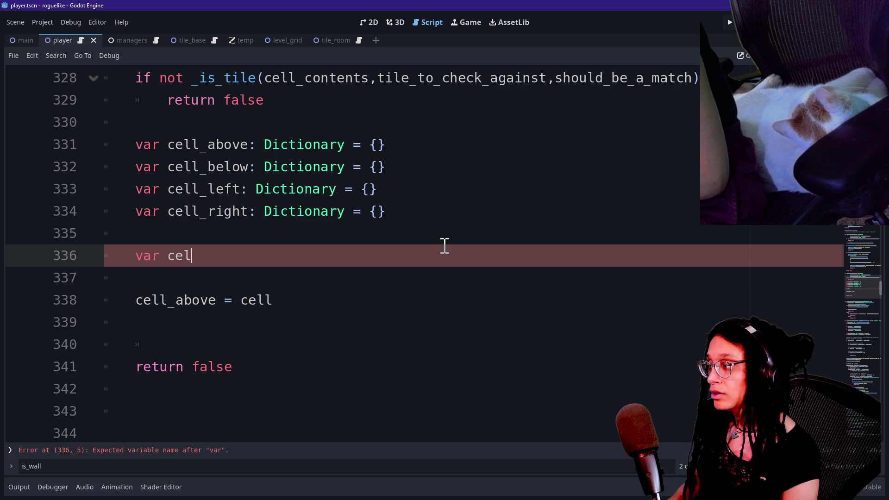
{"action": "type", "text": "umber"}
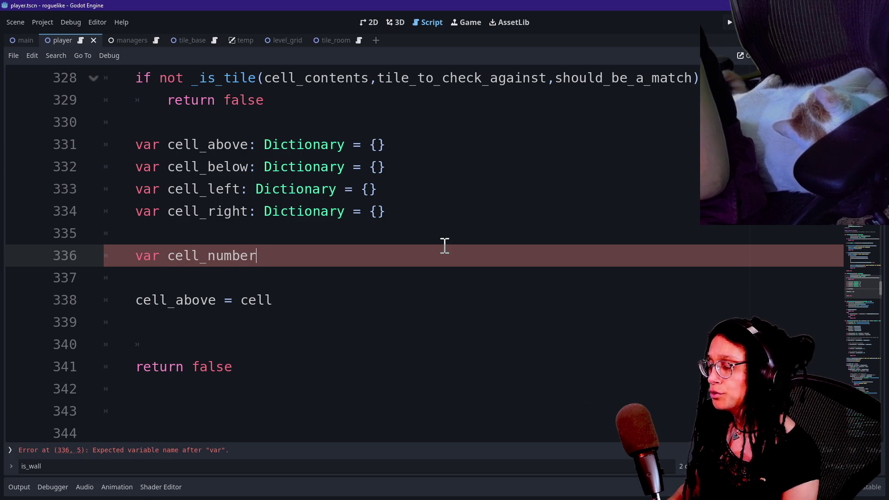
{"action": "key", "text": "ctrl+BackSpace"}
{"action": "type", "text": "row +"}
{"action": "key", "text": "BackSpace"}
{"action": "key", "text": "BackSpace"}
{"action": "type", "text": "_nu"}
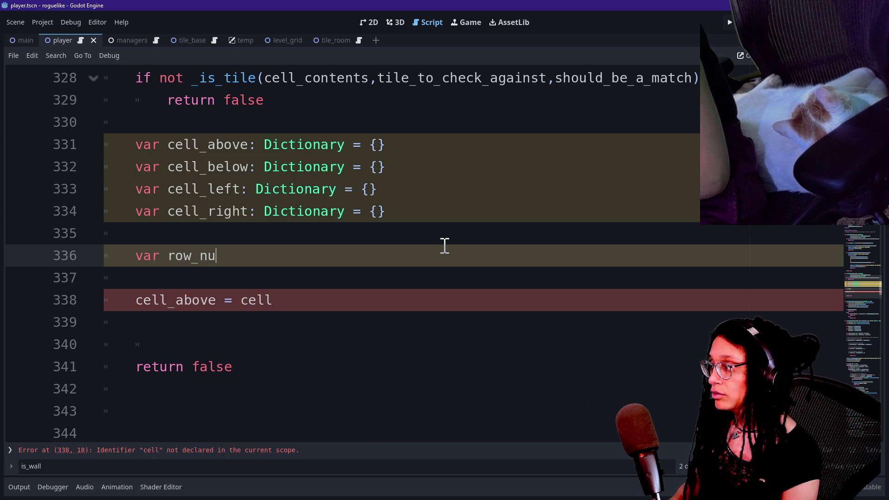
{"action": "type", "text": "mber: "}
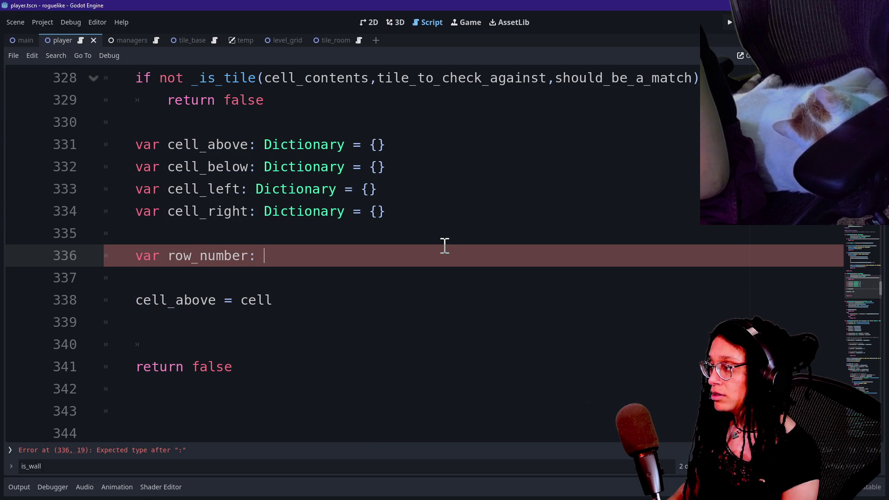
{"action": "type", "text": "int "}
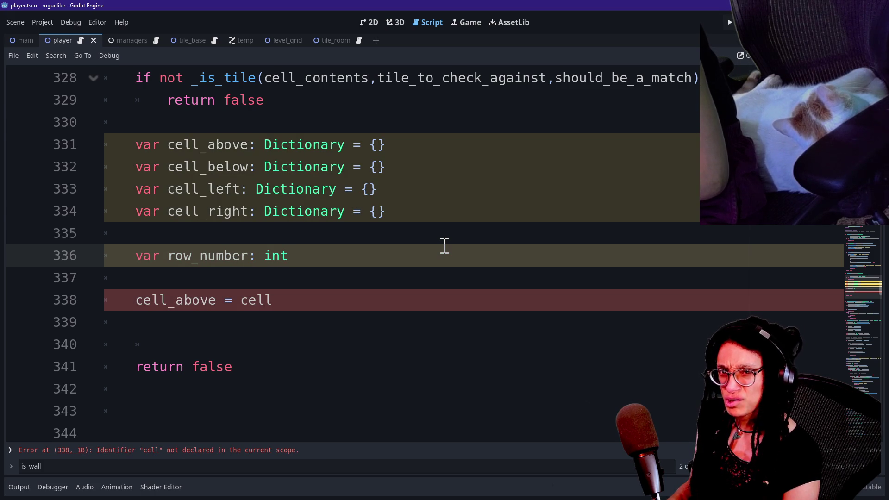
{"action": "type", "text": "="}
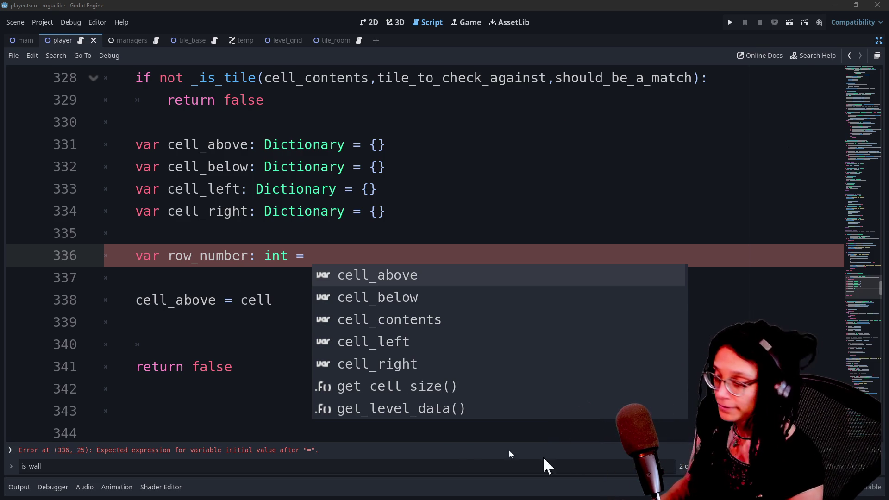
{"action": "key", "text": "Escape"}
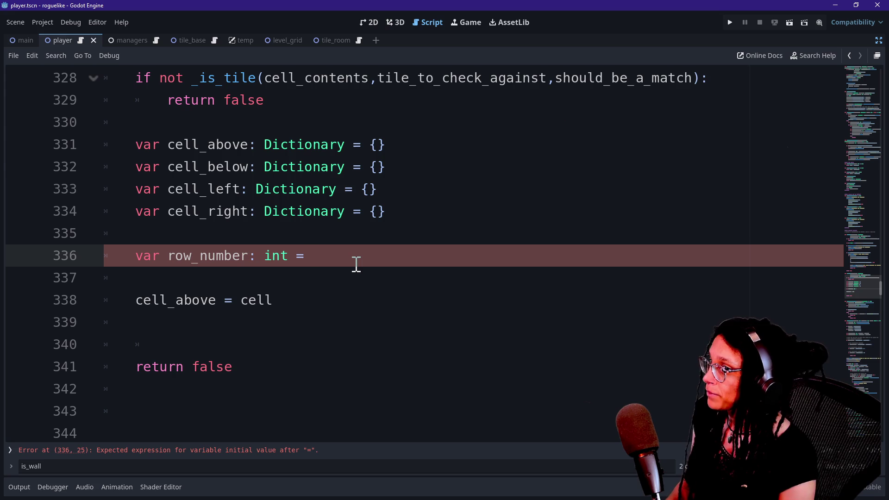